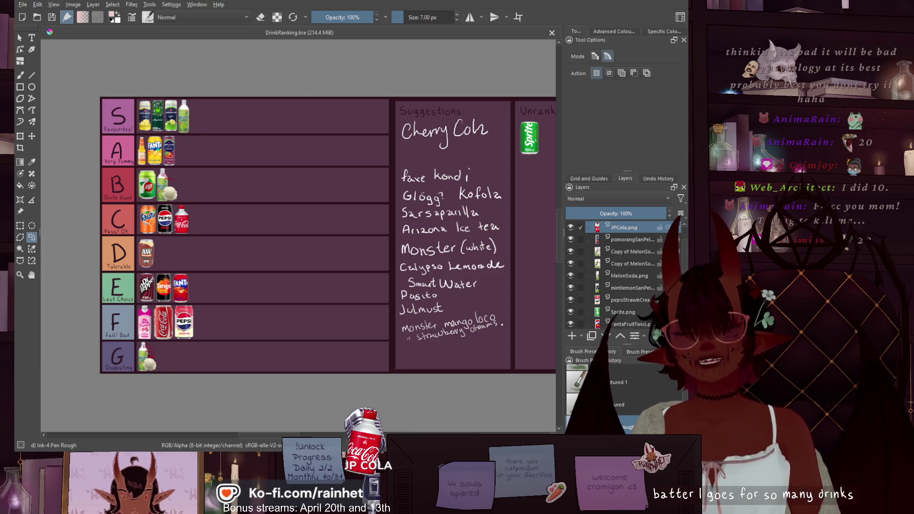
Move the pomegranate San Pellegrino can's layer from the A tier to the end of the S row.
ctrl+scroll(113, 138, up, 2)
middle_drag(113, 147, 113, 189)
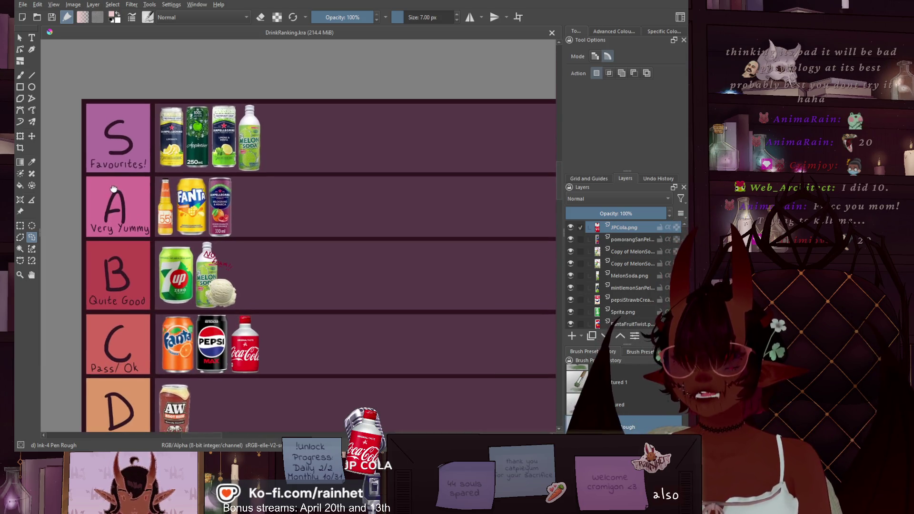
ctrl+scroll(219, 207, up, 2)
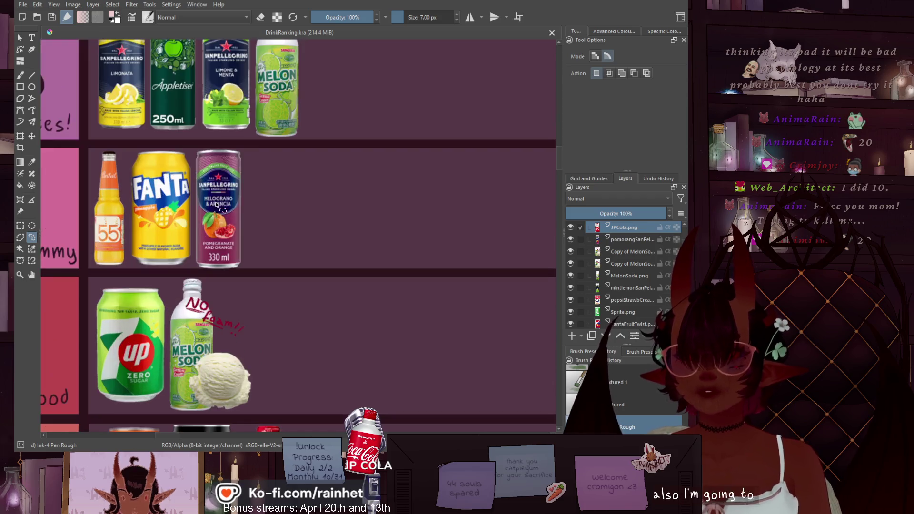
click(626, 244)
key(t)
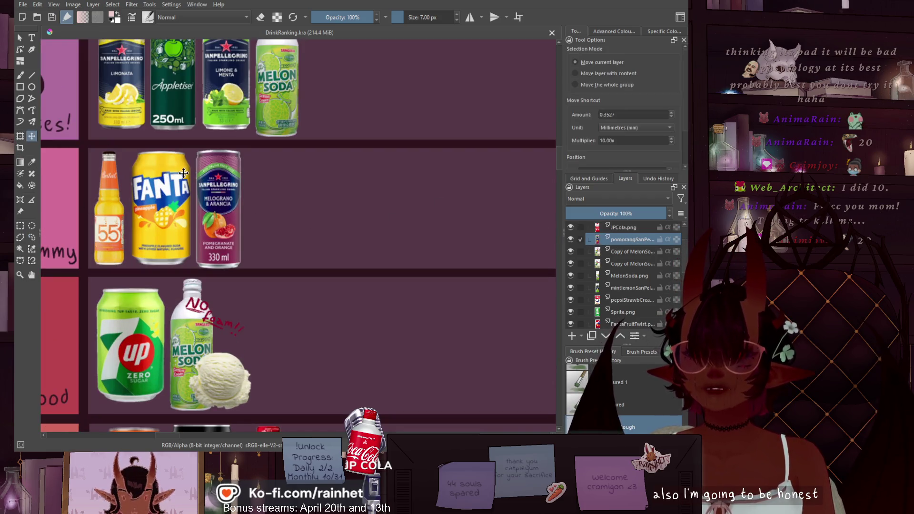
drag(274, 219, 275, 211)
mouse_move(268, 205)
middle_down()
mouse_move(296, 223)
mouse_move(330, 273)
mouse_move(290, 361)
middle_up()
ctrl+scroll(324, 297, up, 1)
mouse_move(274, 336)
mouse_down()
mouse_move(400, 153)
mouse_move(424, 142)
mouse_up()
mouse_move(424, 142)
middle_down()
mouse_move(414, 176)
mouse_move(291, 209)
mouse_move(291, 222)
middle_up()
ctrl+scroll(291, 223, up, 1)
drag(293, 220, 299, 224)
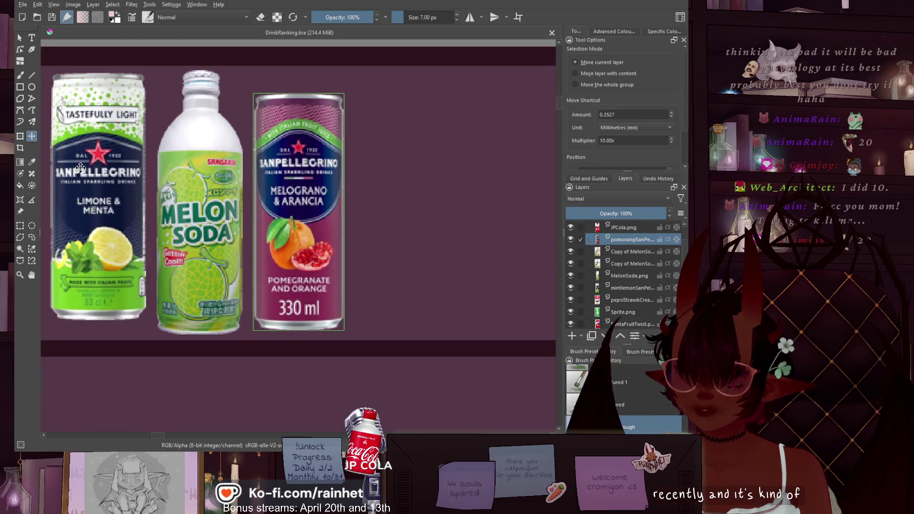
Scale the pomegranate can up to match the size of its S-row neighbours.
click(20, 137)
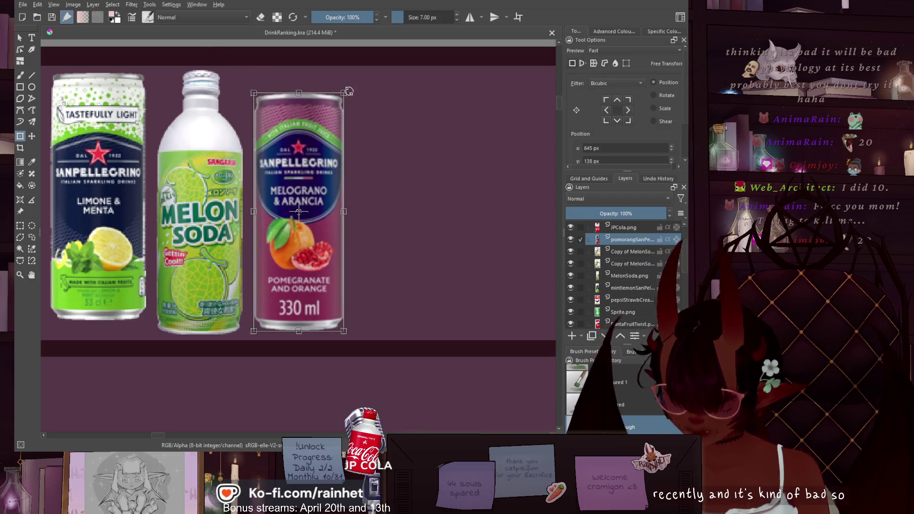
drag(349, 91, 350, 75)
click(32, 237)
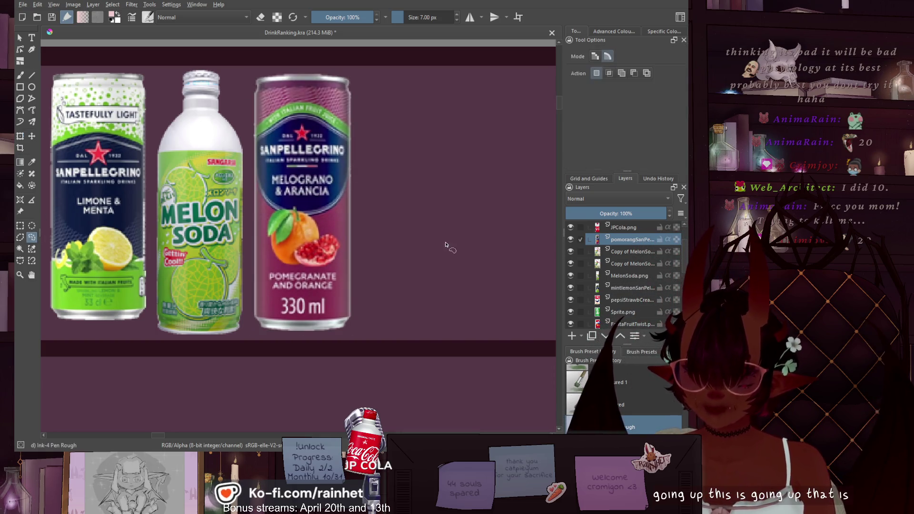
ctrl+scroll(446, 246, down, 5)
ctrl+scroll(409, 248, up, 2)
ctrl+scroll(409, 248, down, 4)
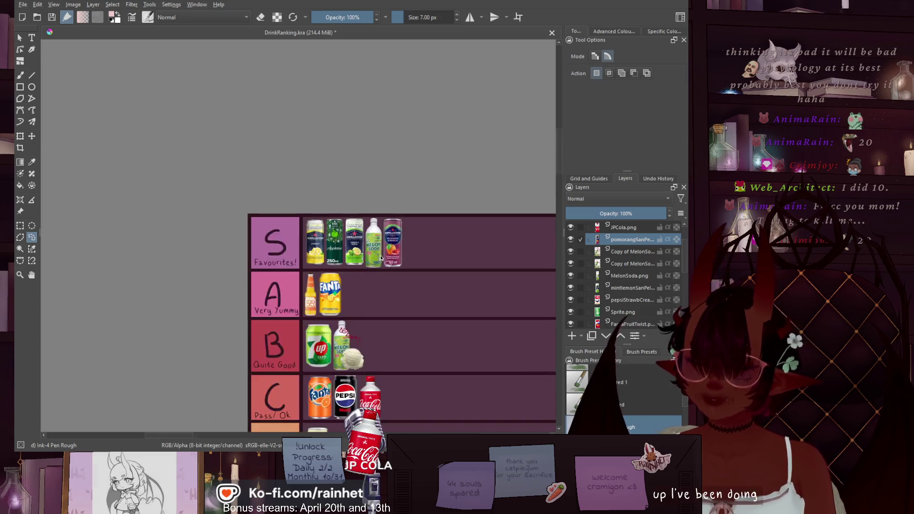
ctrl+scroll(246, 165, up, 8)
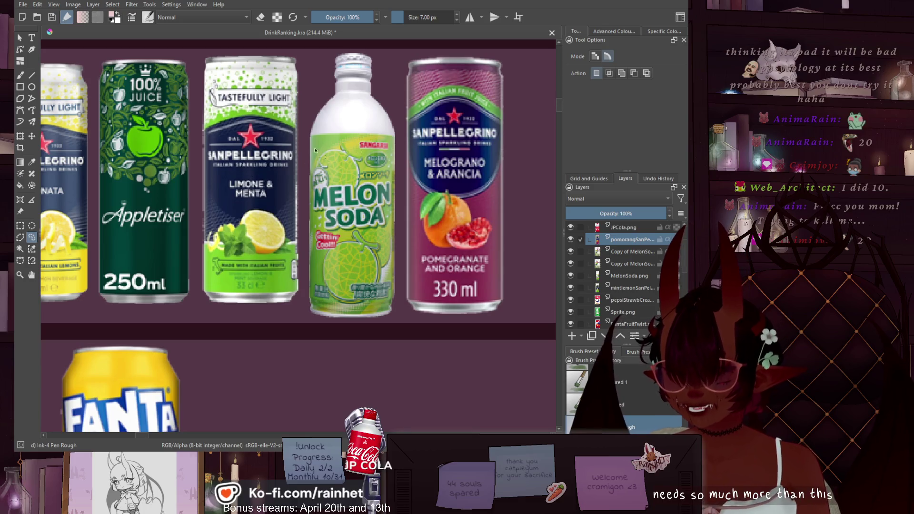
ctrl+scroll(425, 249, down, 4)
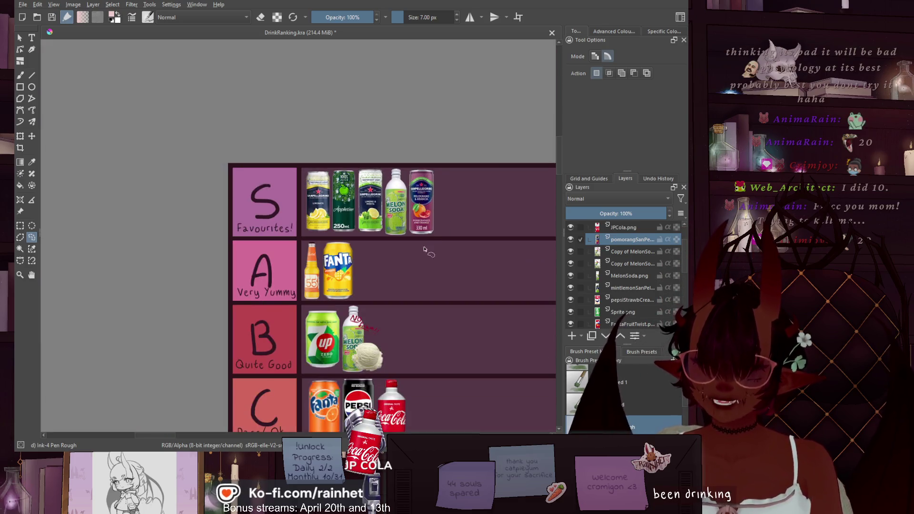
ctrl+scroll(363, 227, down, 1)
ctrl+scroll(363, 226, up, 2)
ctrl+scroll(357, 218, down, 1)
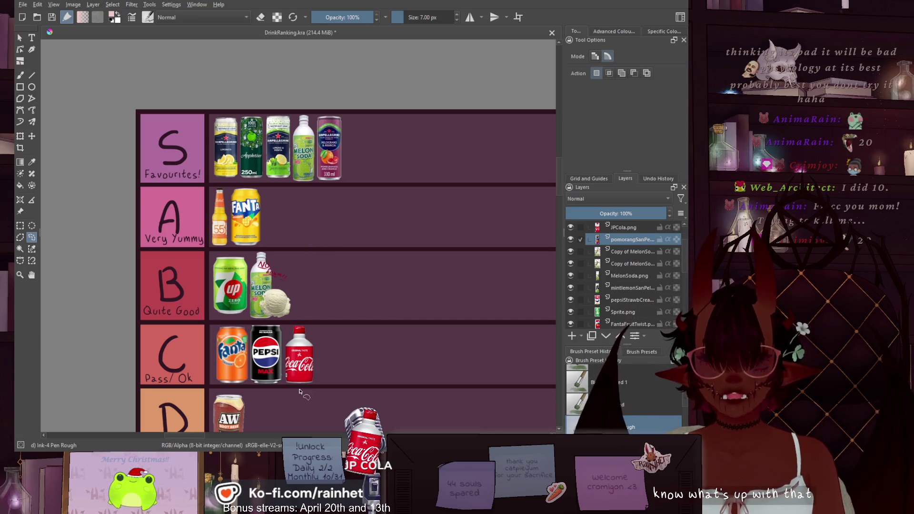
ctrl+scroll(299, 391, up, 5)
ctrl+scroll(283, 300, down, 6)
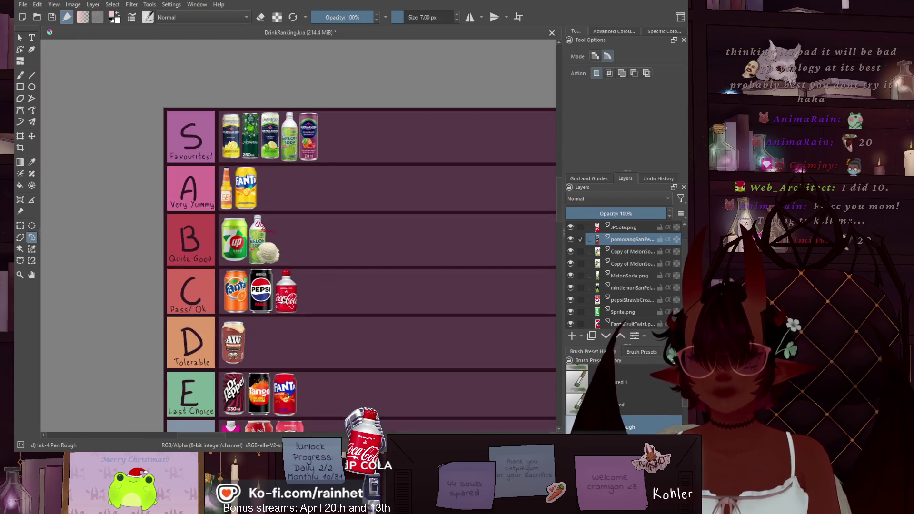
ctrl+scroll(247, 268, up, 2)
ctrl+scroll(247, 267, up, 1)
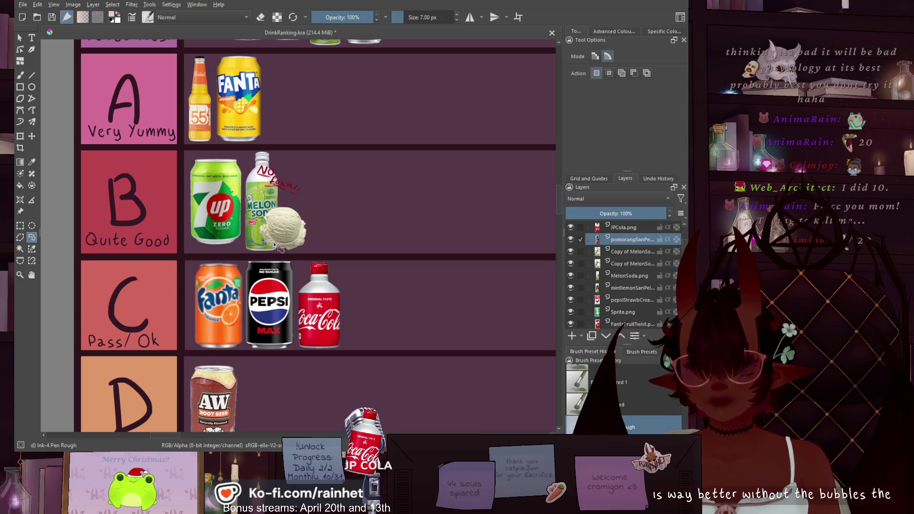
scroll(274, 244, down, 4)
scroll(276, 243, up, 3)
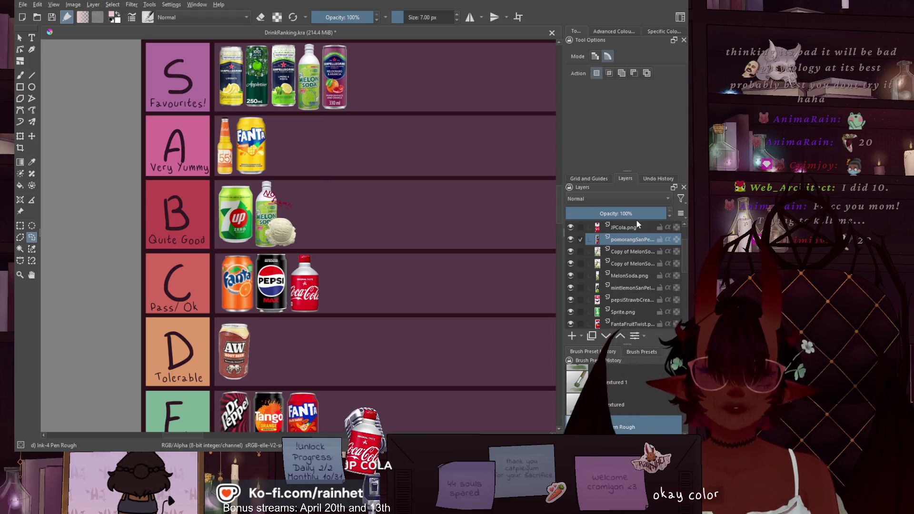
click(650, 227)
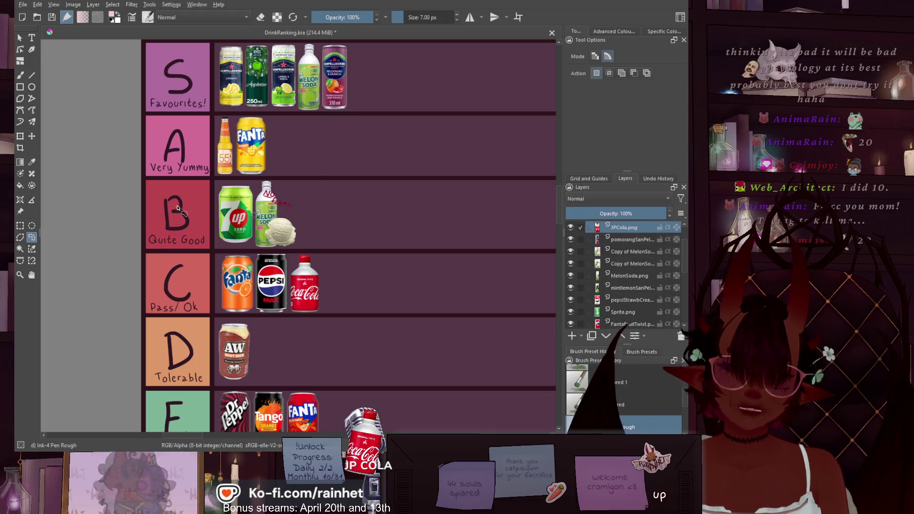
Move the JP Coca-Cola bottle up into the B row and nudge it into place.
click(32, 136)
ctrl+scroll(328, 261, up, 3)
mouse_move(245, 328)
mouse_down()
mouse_move(304, 149)
mouse_move(274, 128)
mouse_up()
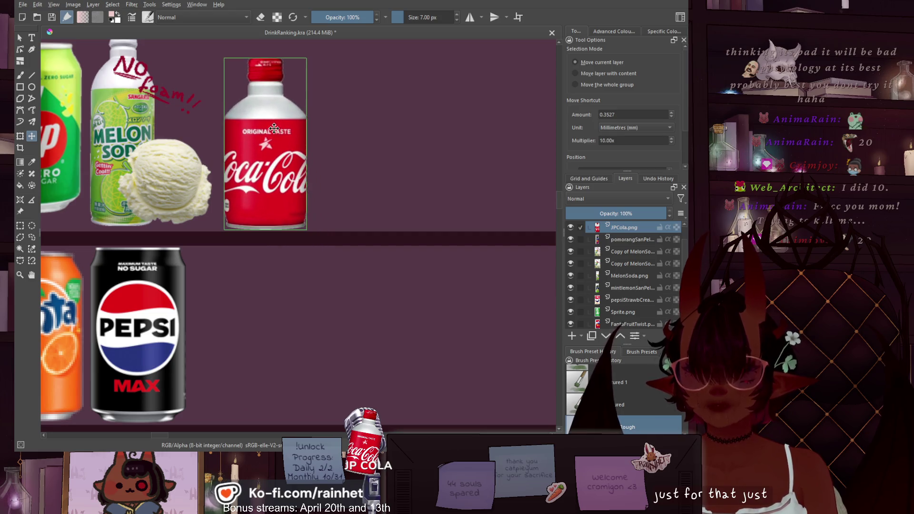
middle_drag(275, 128, 306, 177)
drag(306, 177, 298, 174)
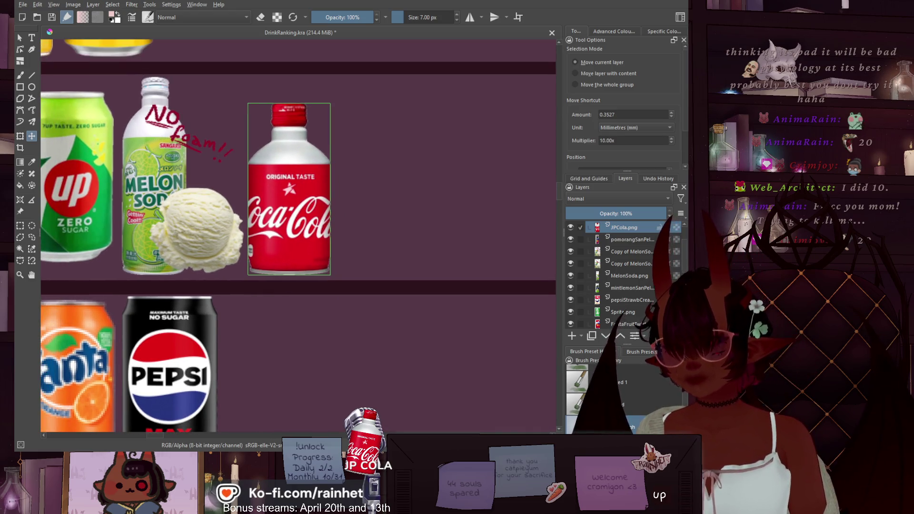
Enlarge the Coca-Cola bottle, commit the transform, and pan out over the whole tier list.
key(ctrl+t)
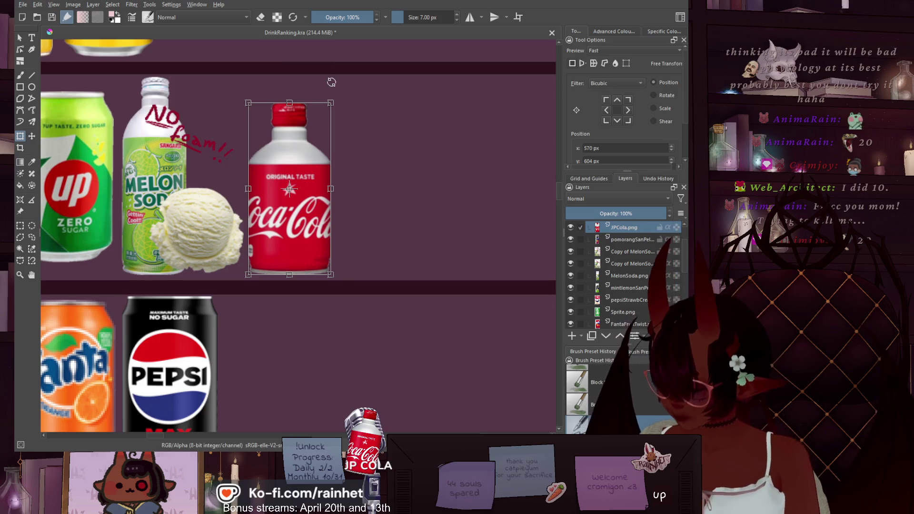
drag(331, 103, 344, 83)
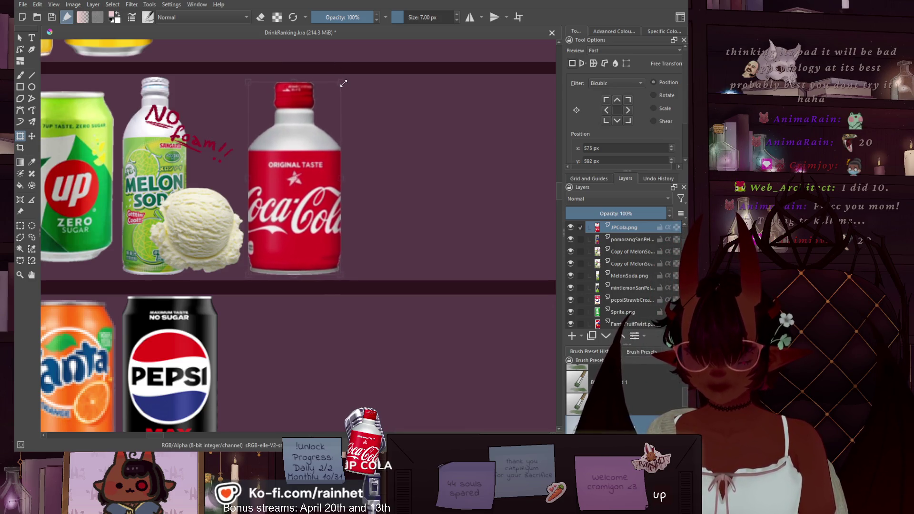
click(32, 237)
scroll(288, 282, down, 3)
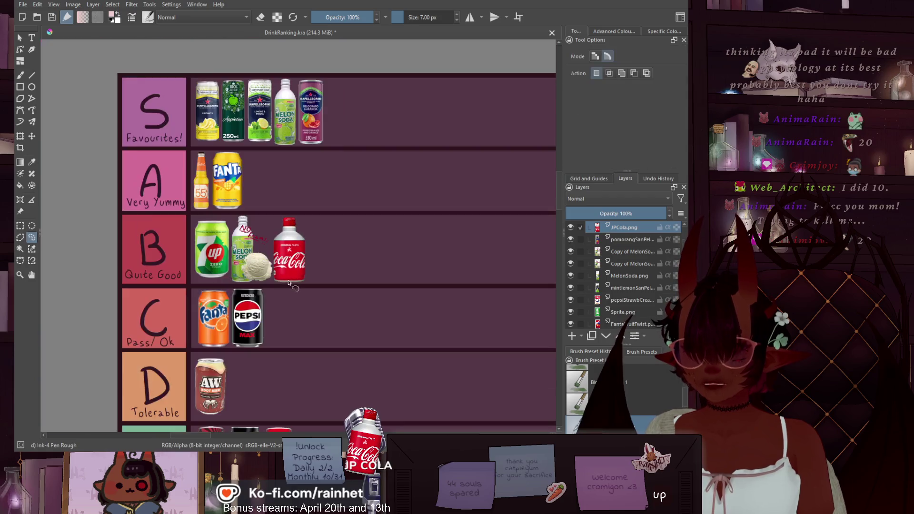
scroll(288, 282, down, 2)
middle_drag(347, 277, 323, 239)
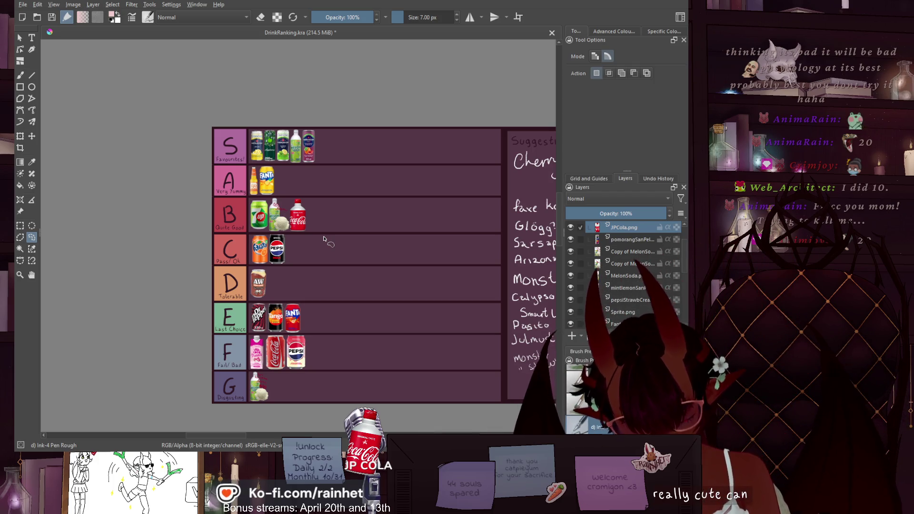
Zoom in on the Coca-Cola bottle and back out to review the tier list.
ctrl+scroll(320, 198, up, 4)
ctrl+scroll(249, 253, up, 3)
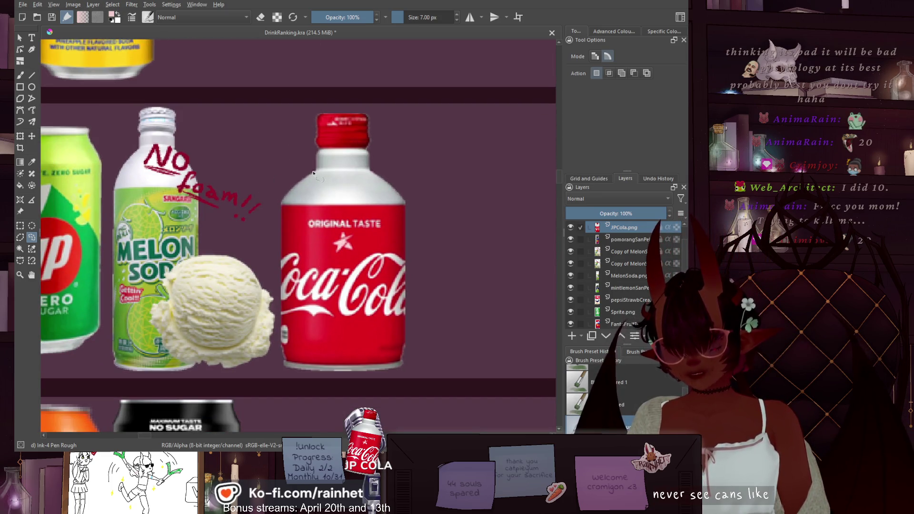
ctrl+scroll(214, 203, down, 5)
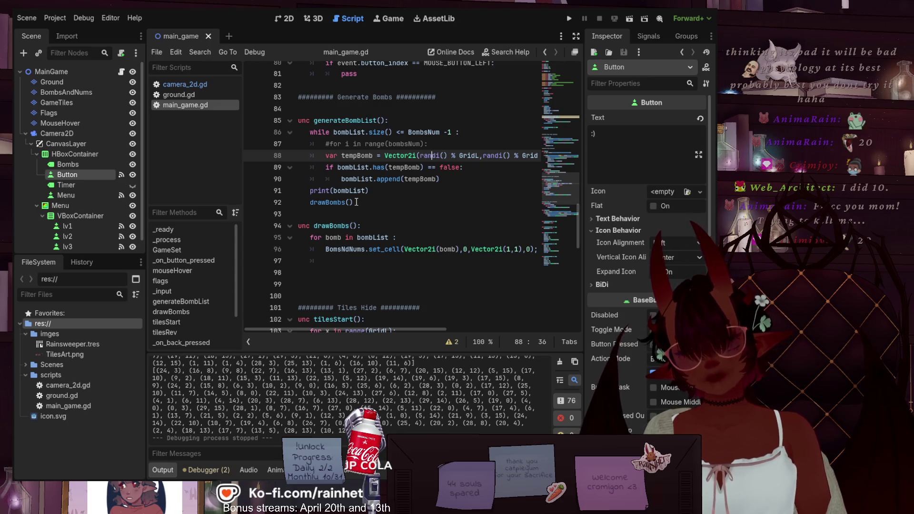
Paste a copy of the 'Generate Bombs' header below drawBombs and change it to 'Generate Hints'.
scroll(356, 202, down, 6)
scroll(354, 216, down, 8)
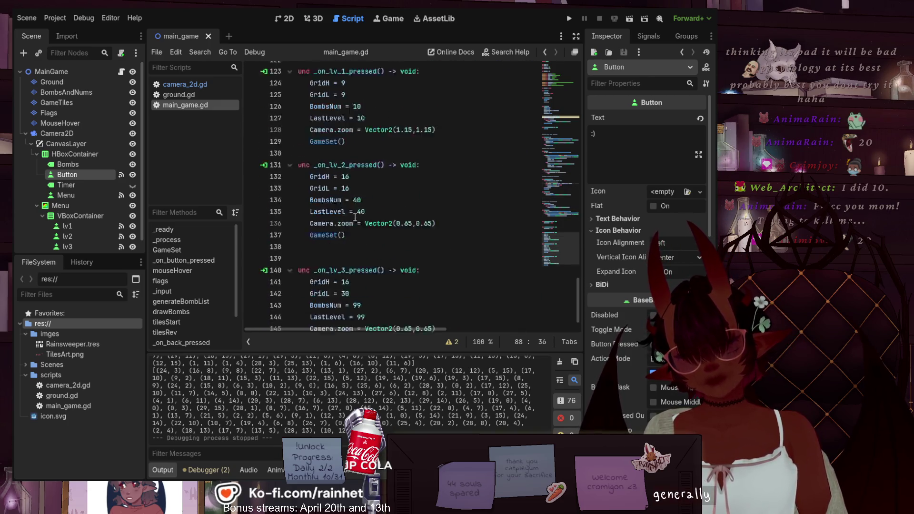
scroll(354, 217, up, 10)
scroll(357, 221, down, 2)
scroll(358, 222, up, 5)
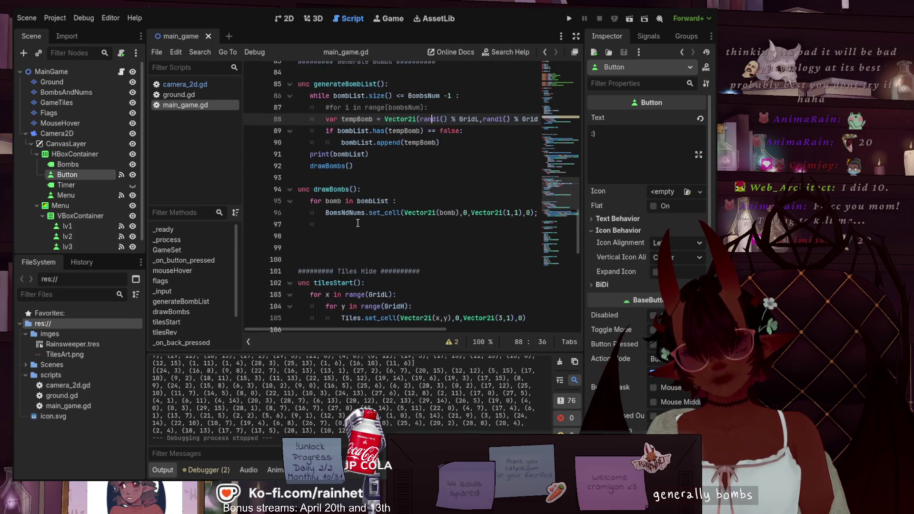
scroll(395, 128, up, 1)
drag(436, 96, 295, 96)
key(ctrl+c)
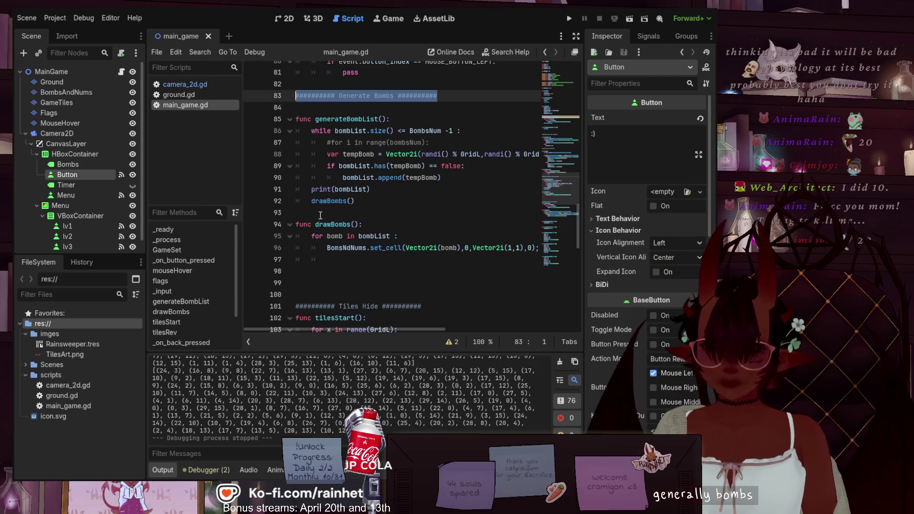
click(313, 273)
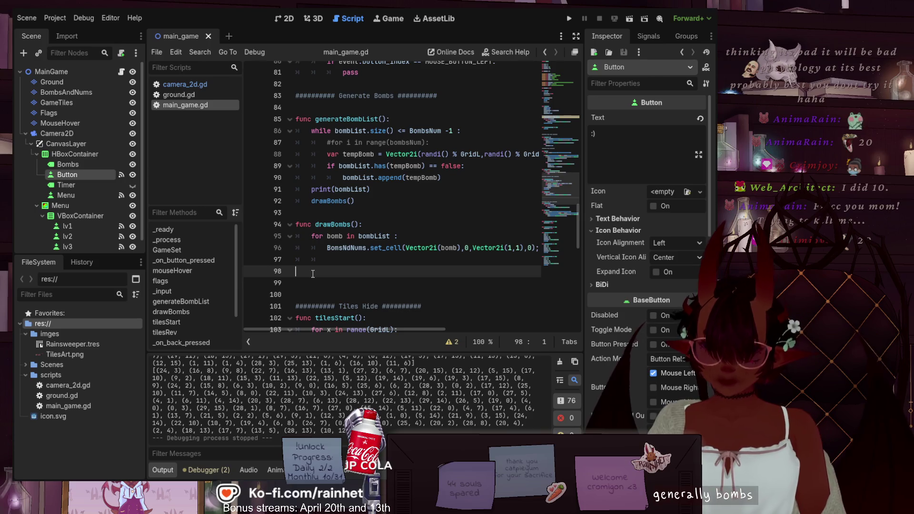
key(Return)
key(ctrl+v)
key(Return)
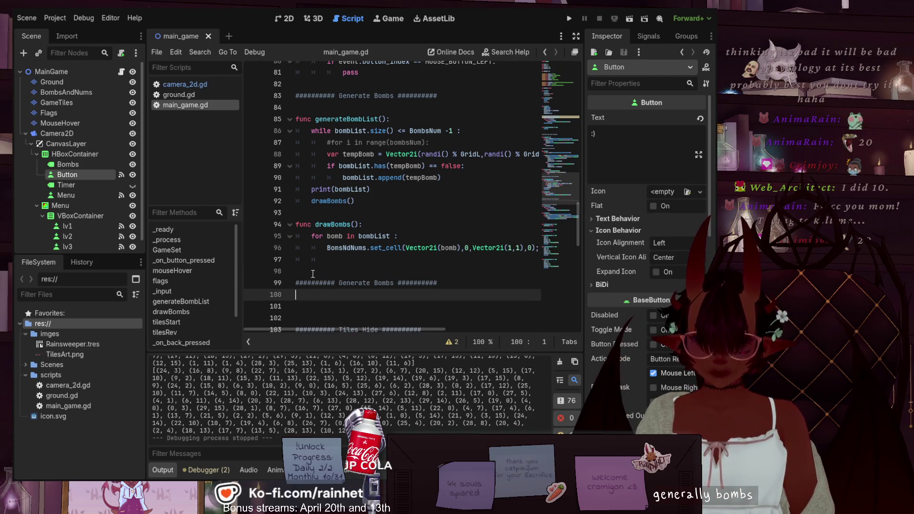
click(378, 283)
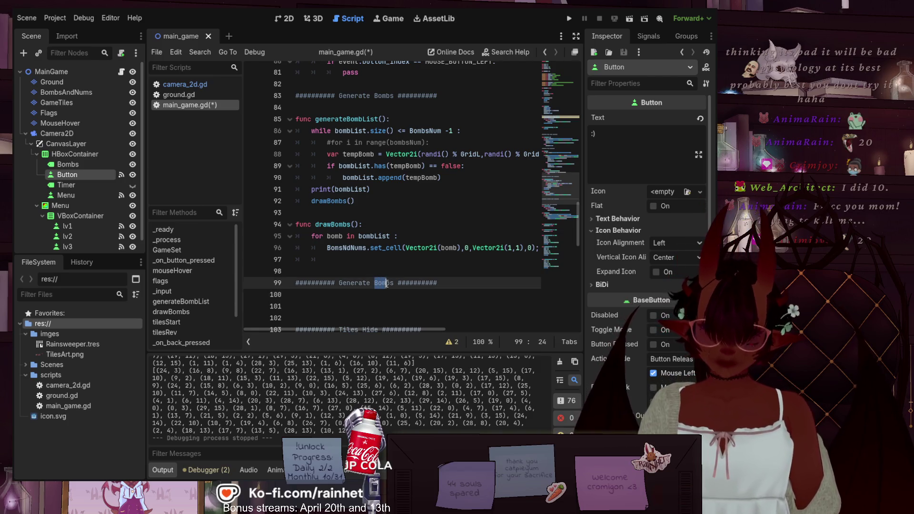
text(Hint)
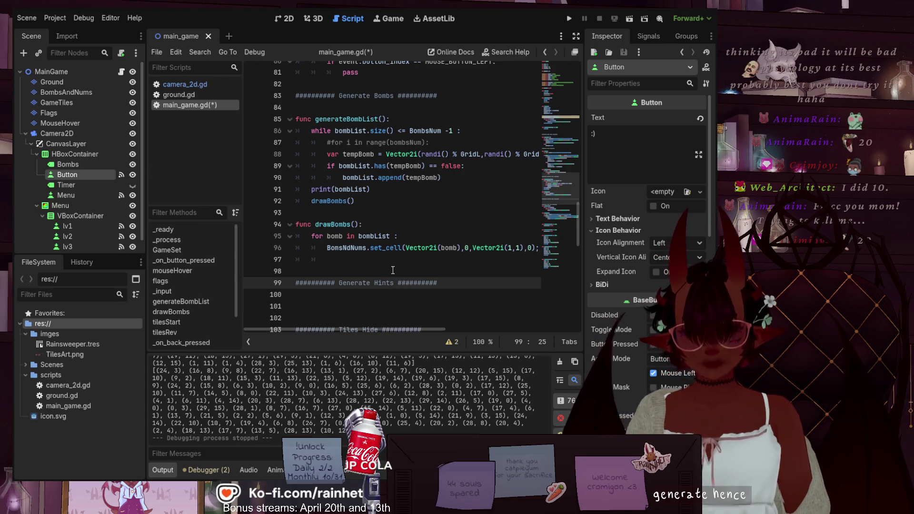
Leave blank lines under the Generate Hints header and save main_game.gd.
click(383, 302)
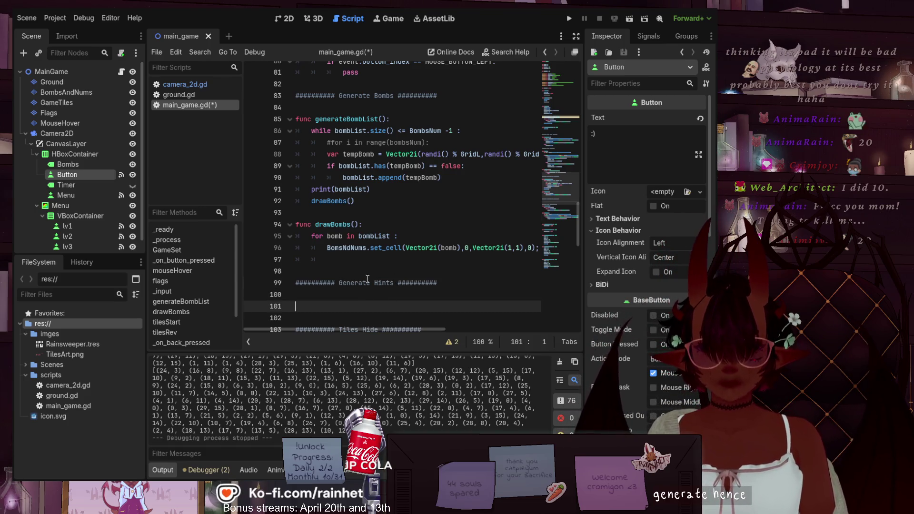
scroll(355, 270, down, 1)
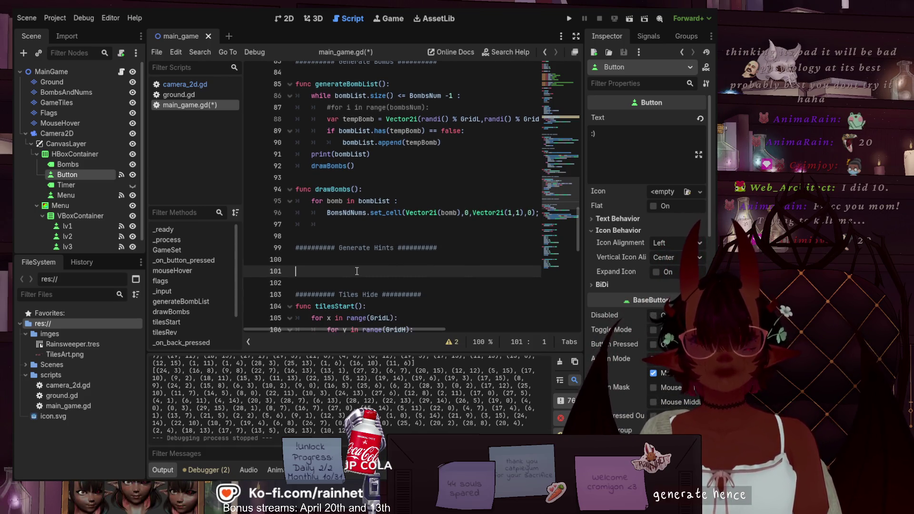
click(355, 256)
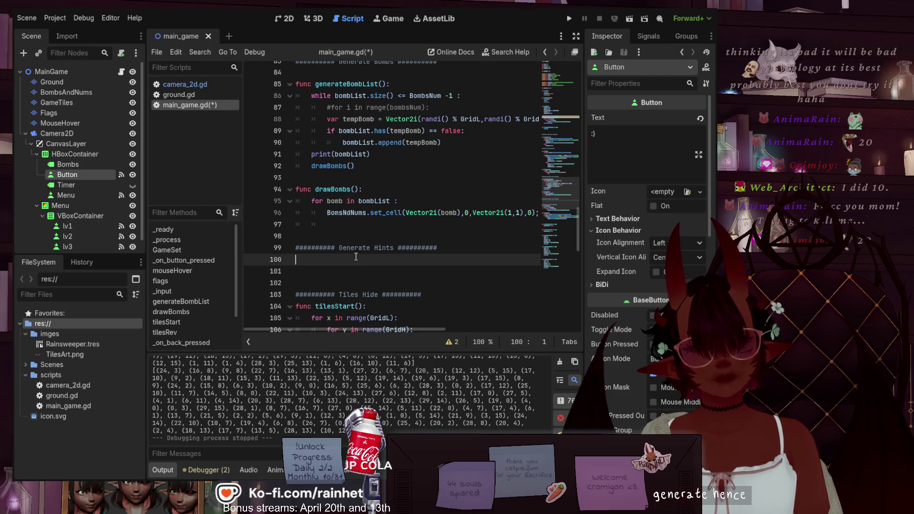
click(315, 268)
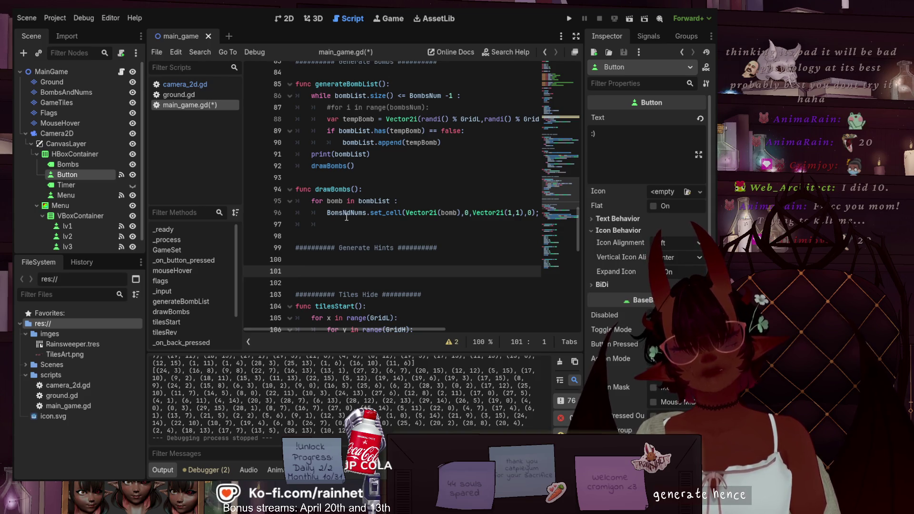
scroll(345, 217, up, 1)
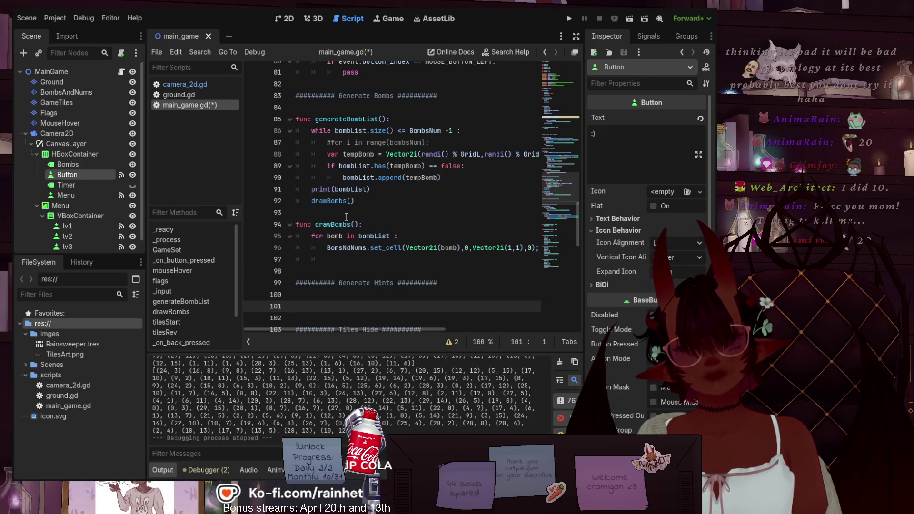
scroll(341, 213, up, 10)
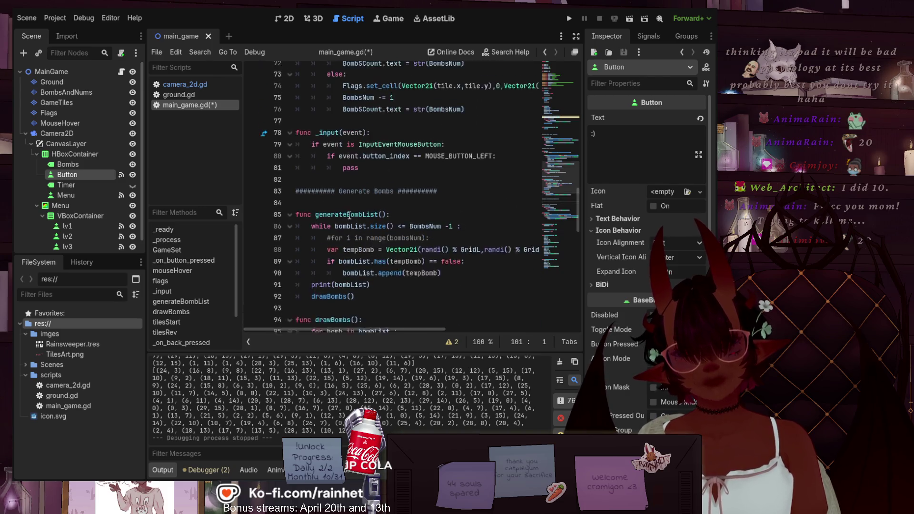
scroll(347, 206, down, 7)
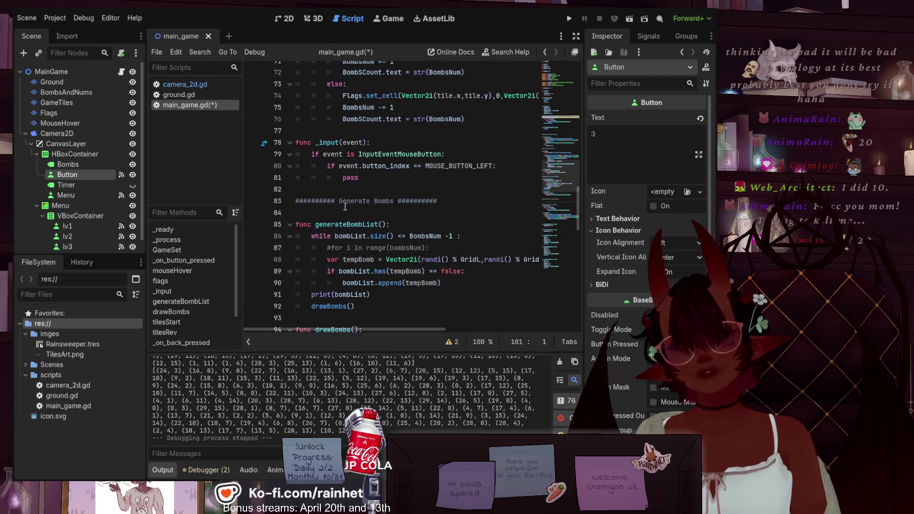
key(ctrl+s)
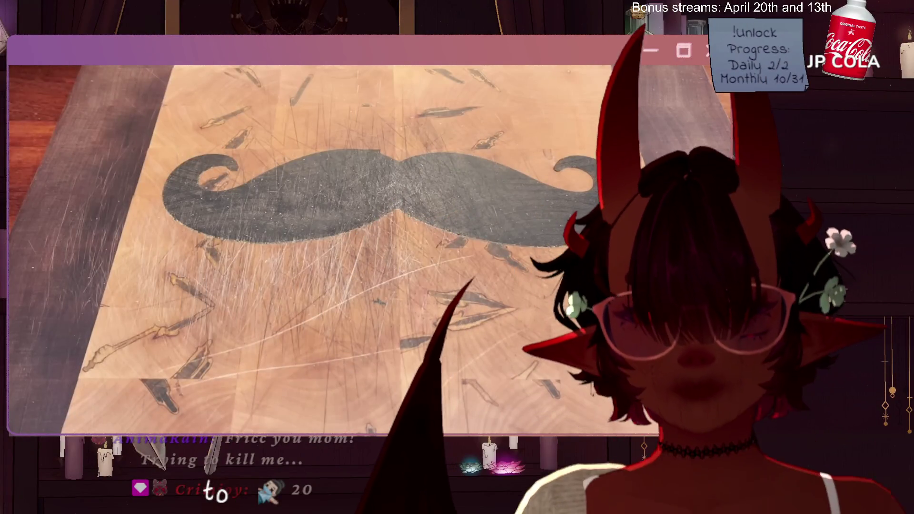
Bring up the playback controls and rewind the classroom clip a few seconds.
click(213, 288)
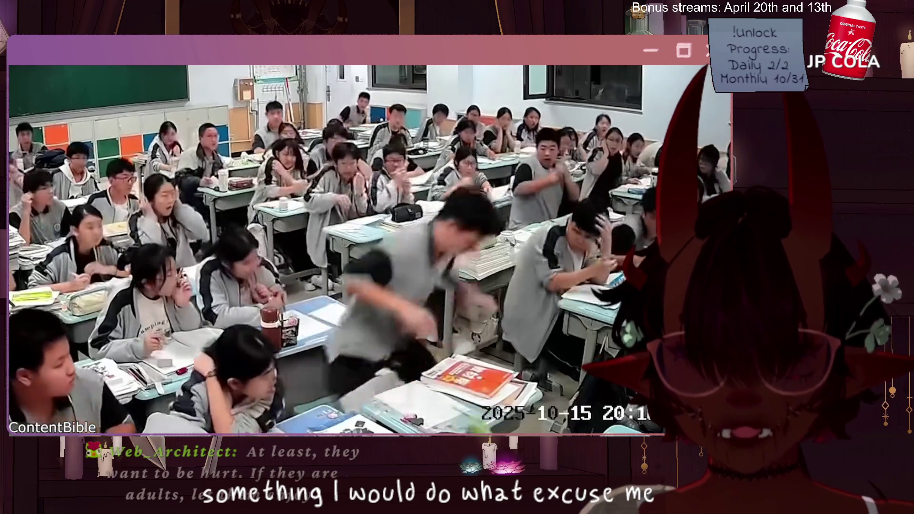
key(Left)
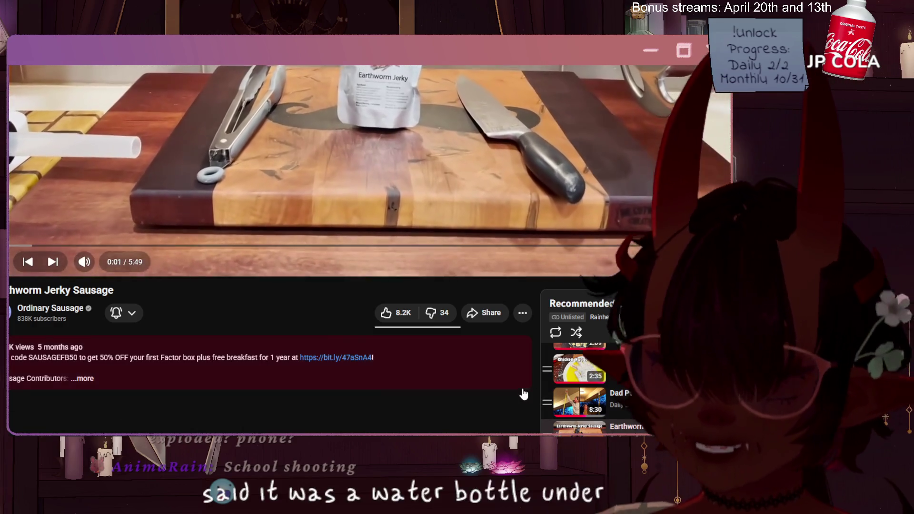
Skip to the next playlist video, replay its classroom ending, and pause it.
key(shift+n)
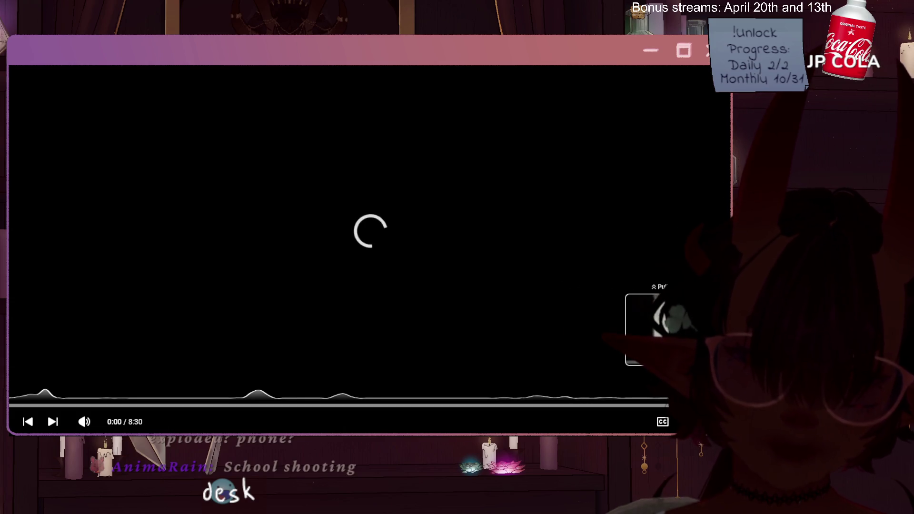
click(660, 404)
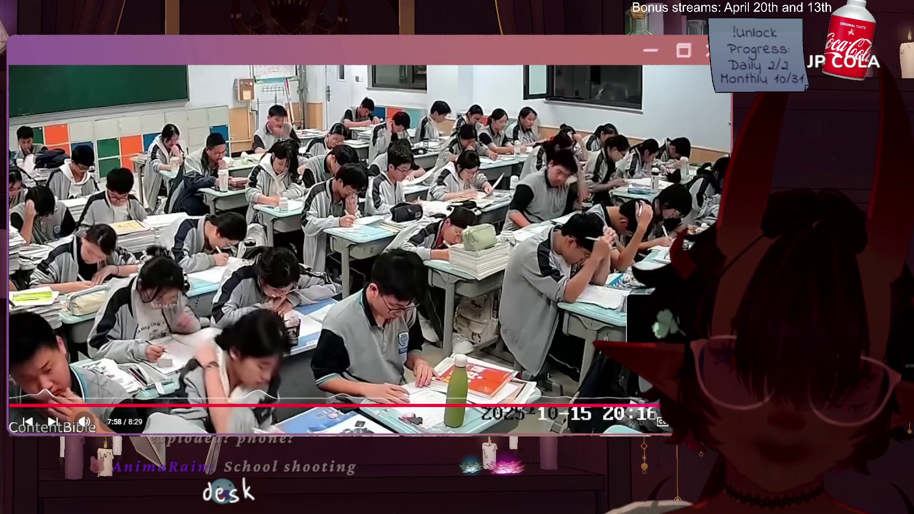
key(Left)
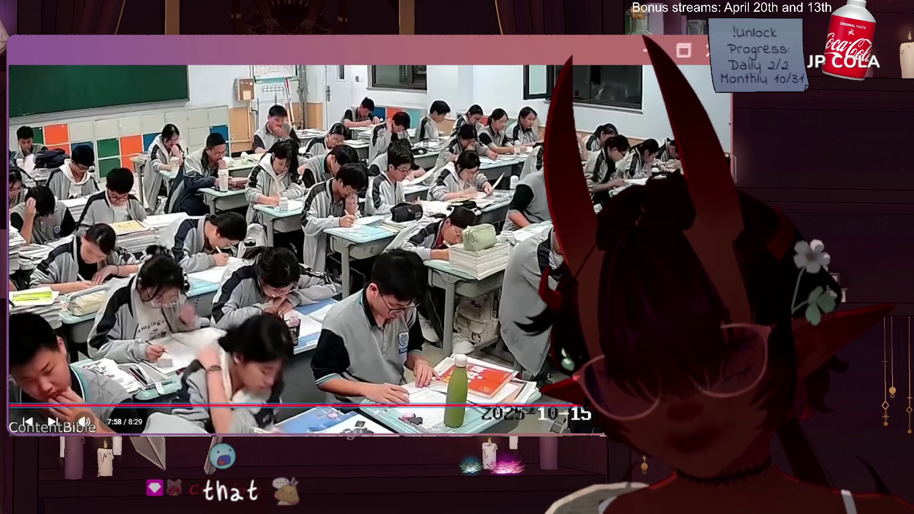
key(Left)
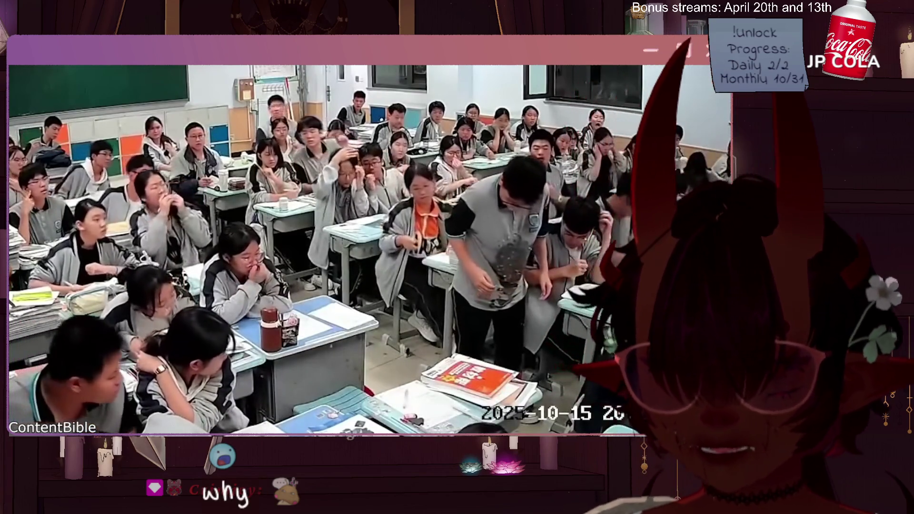
key(space)
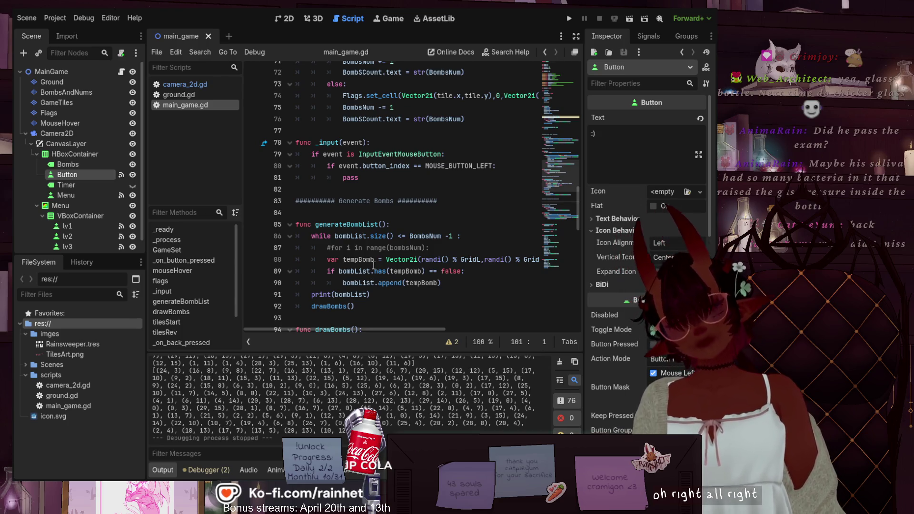
Copy the 'var bombList = []' declaration at the top of main_game.gd.
scroll(371, 269, down, 4)
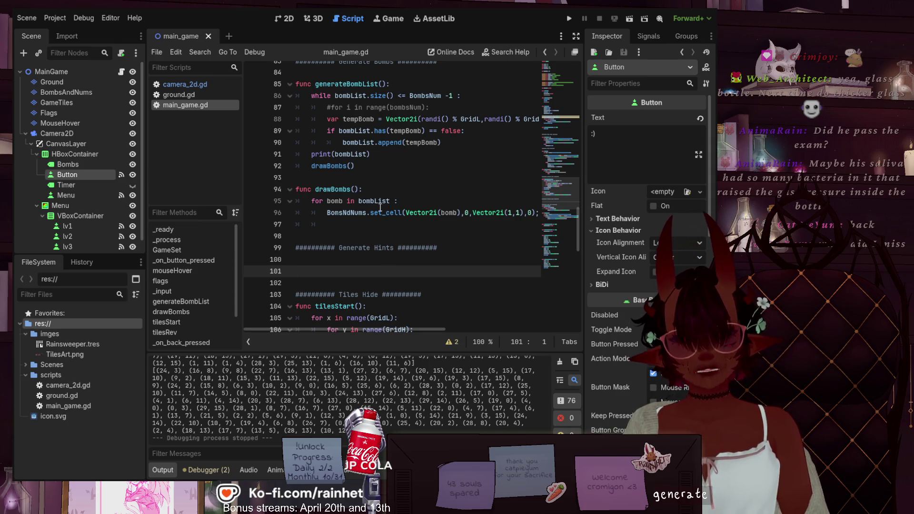
scroll(388, 223, up, 2)
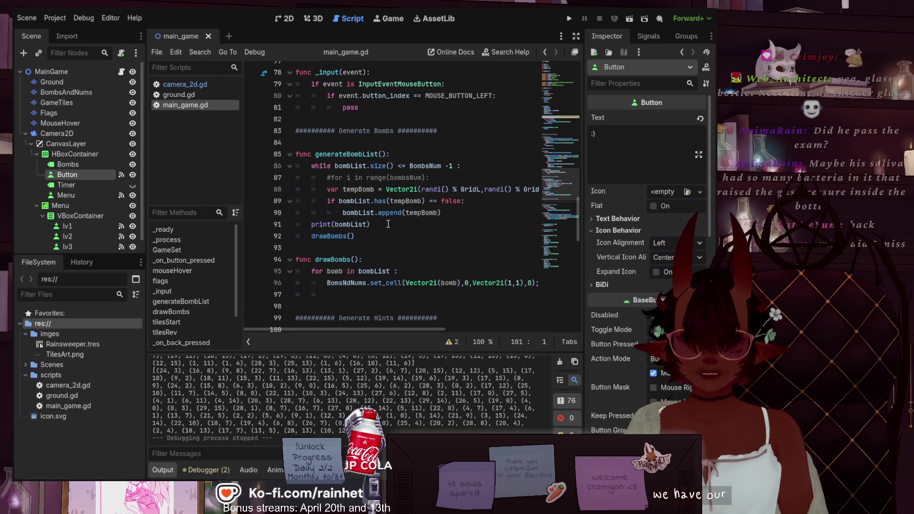
scroll(388, 223, down, 14)
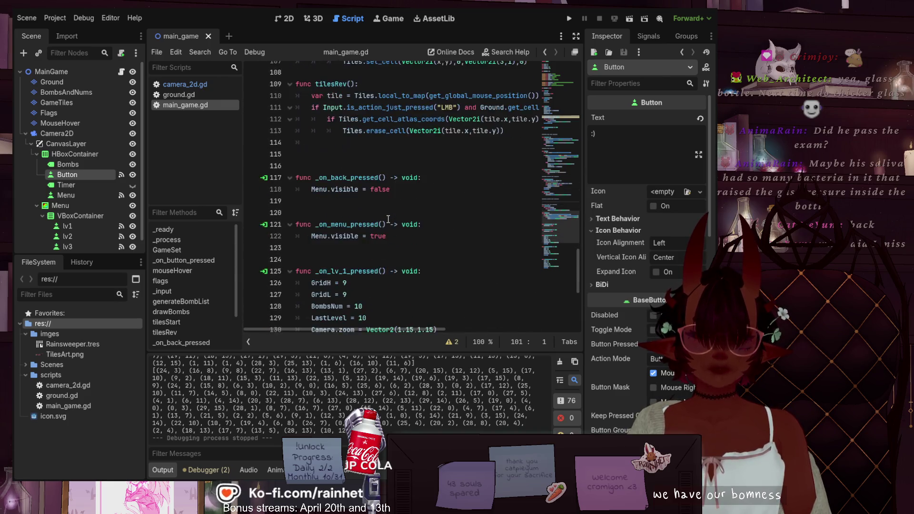
scroll(388, 220, up, 18)
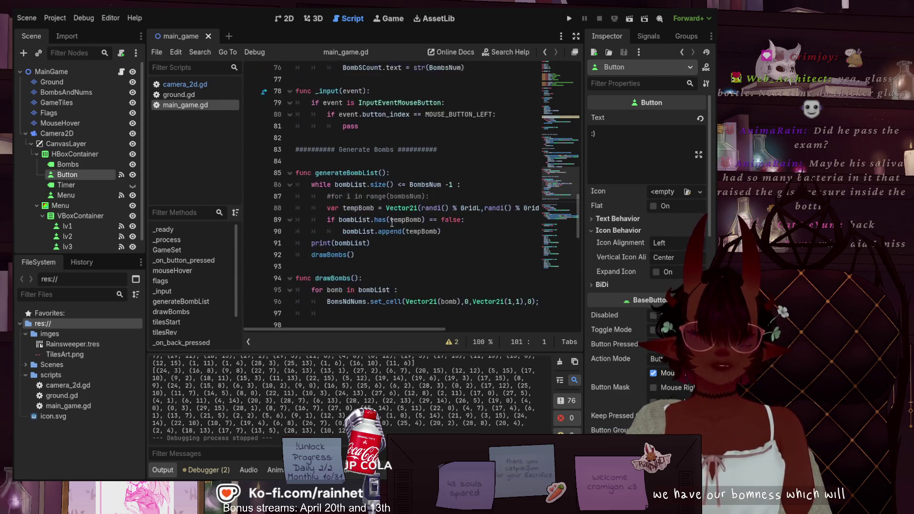
scroll(392, 222, up, 7)
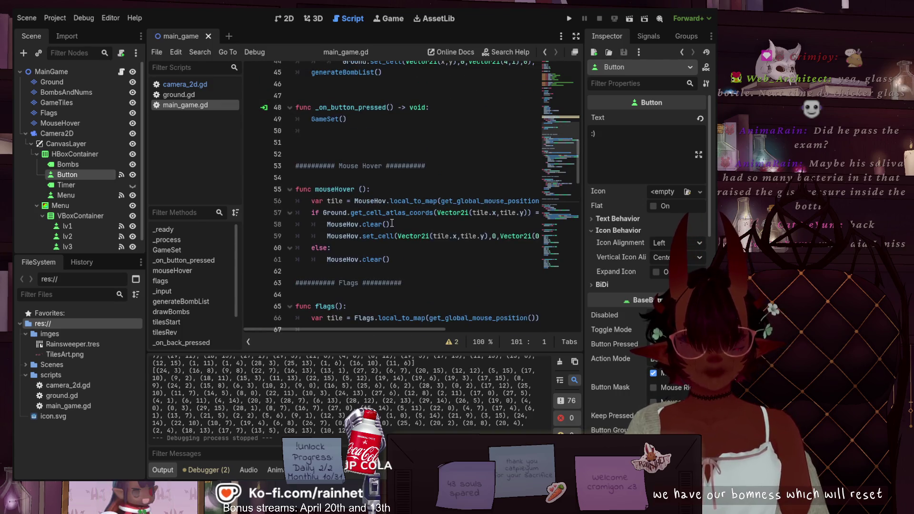
scroll(391, 229, up, 5)
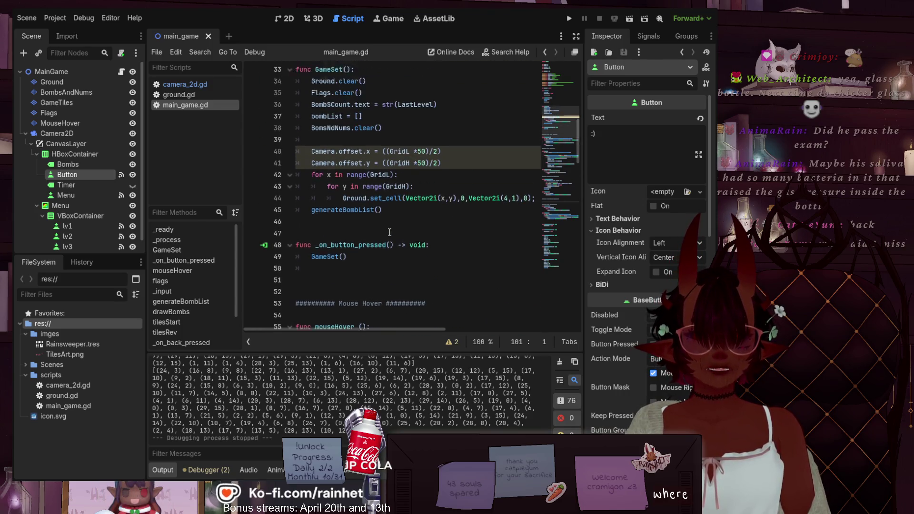
scroll(389, 232, up, 3)
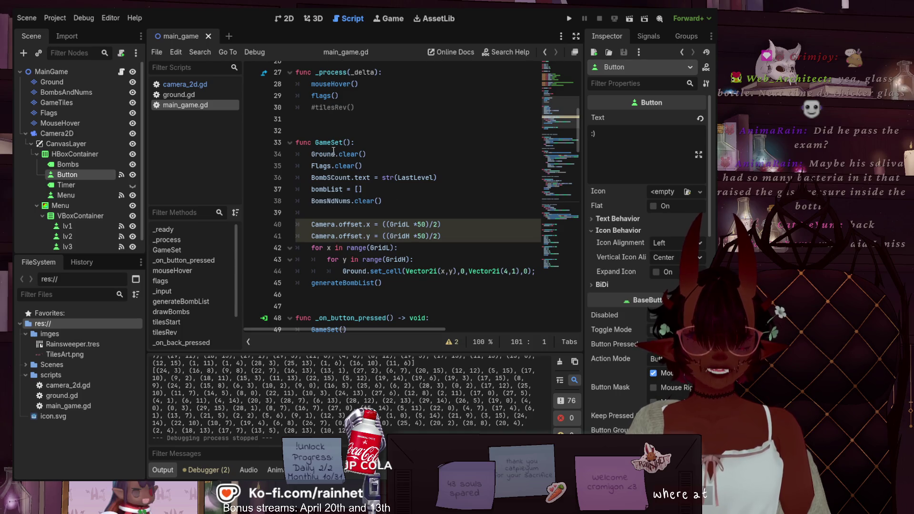
scroll(365, 216, up, 6)
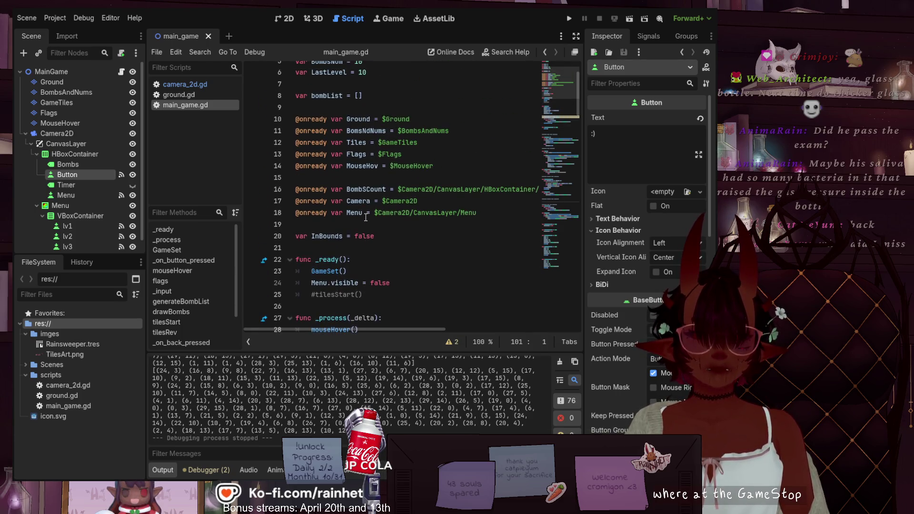
scroll(365, 216, up, 1)
drag(363, 151, 295, 154)
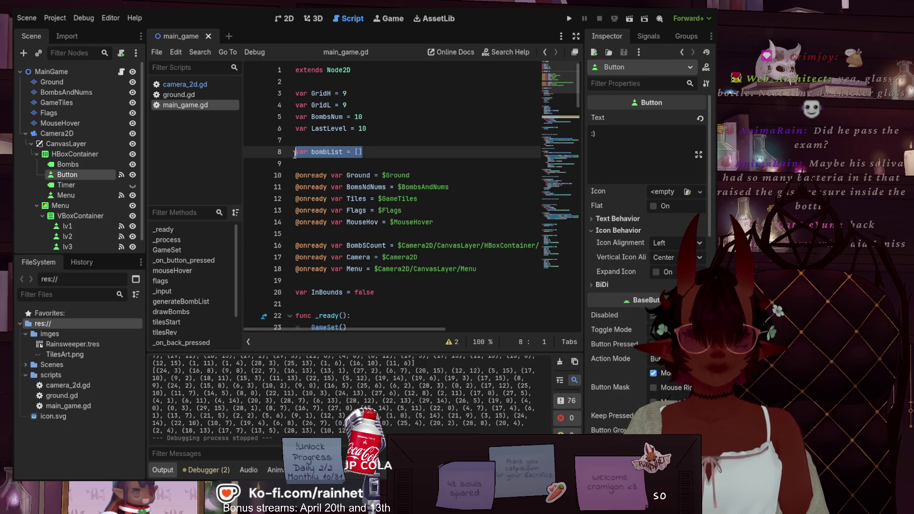
key(ctrl+c)
Paste it on a new line below and rename the copy to bombHintList.
click(382, 156)
key(Return)
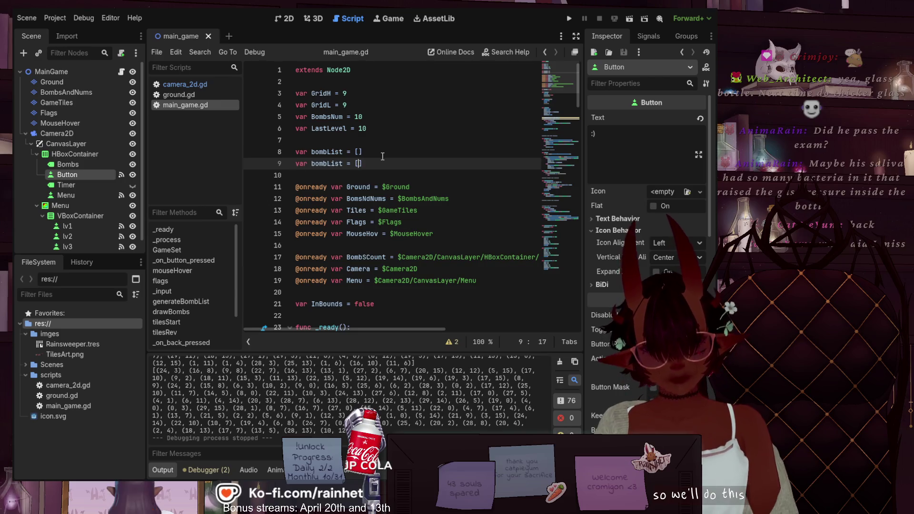
key(ctrl+v)
key(Left)
key(Left)
key(Left)
key(Left)
key(Left)
key(Left)
text(Hi)
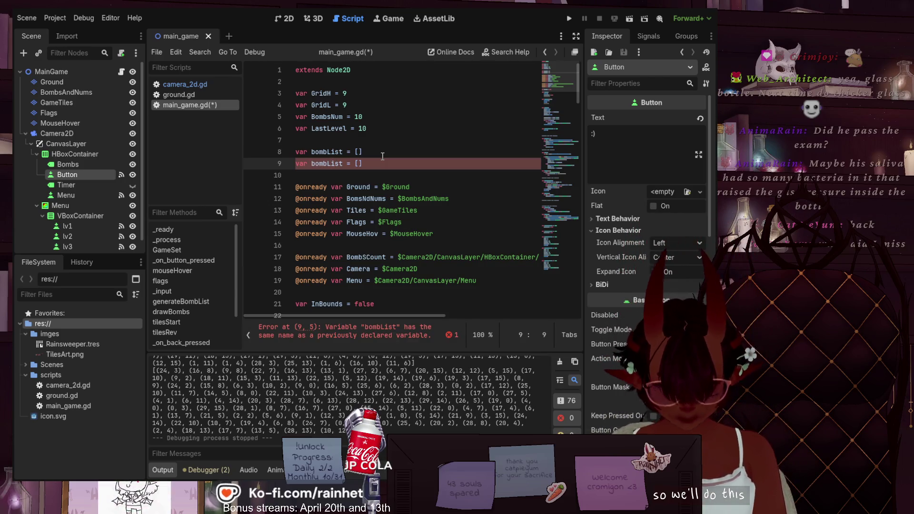
text(nt)
click(363, 117)
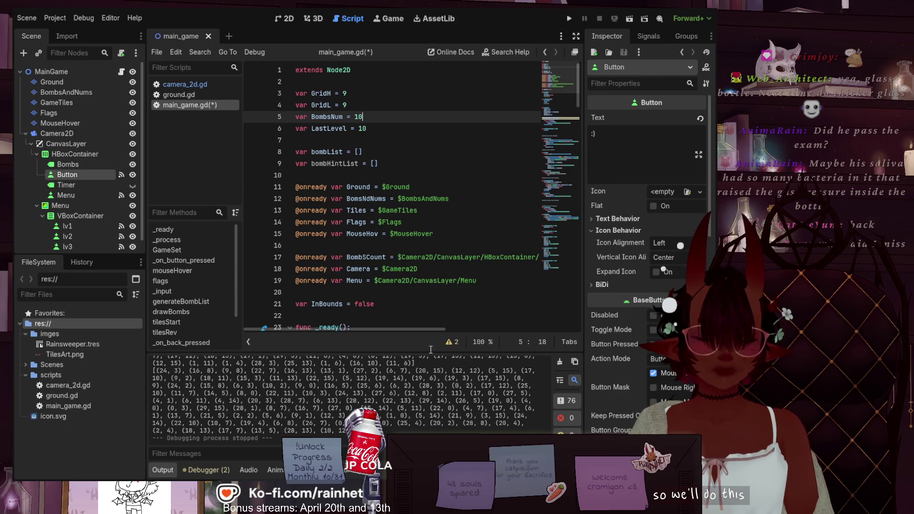
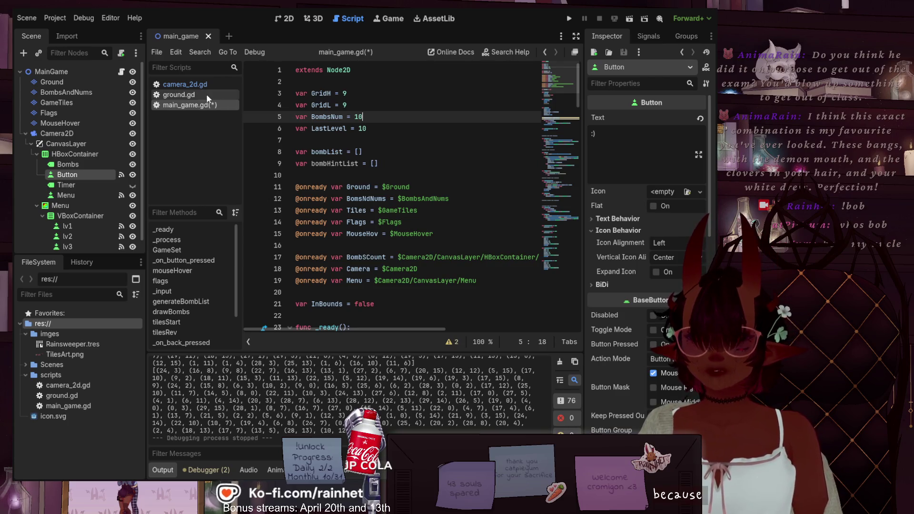
Save main_game.gd and scroll through it to review GameSet and generateBombList.
key(ctrl+s)
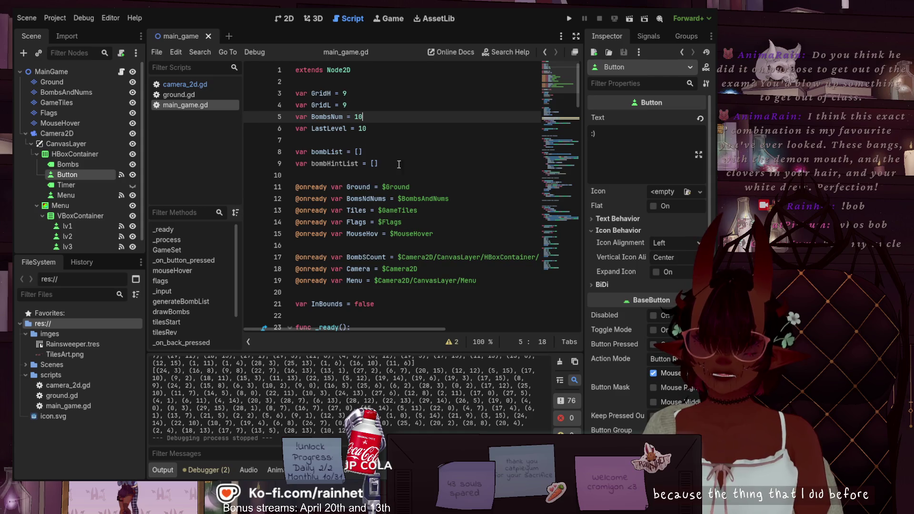
scroll(570, 160, down, 2)
scroll(570, 160, down, 5)
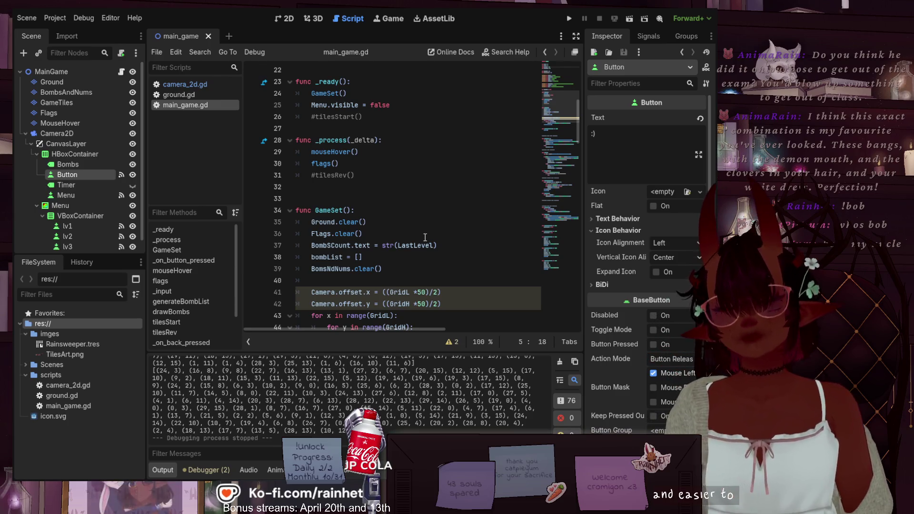
scroll(385, 244, down, 1)
scroll(385, 244, down, 1)
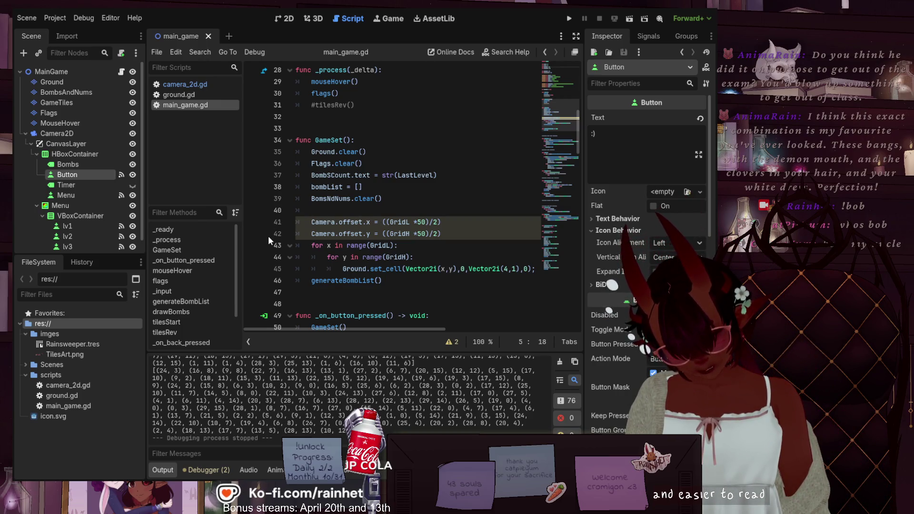
scroll(358, 207, up, 9)
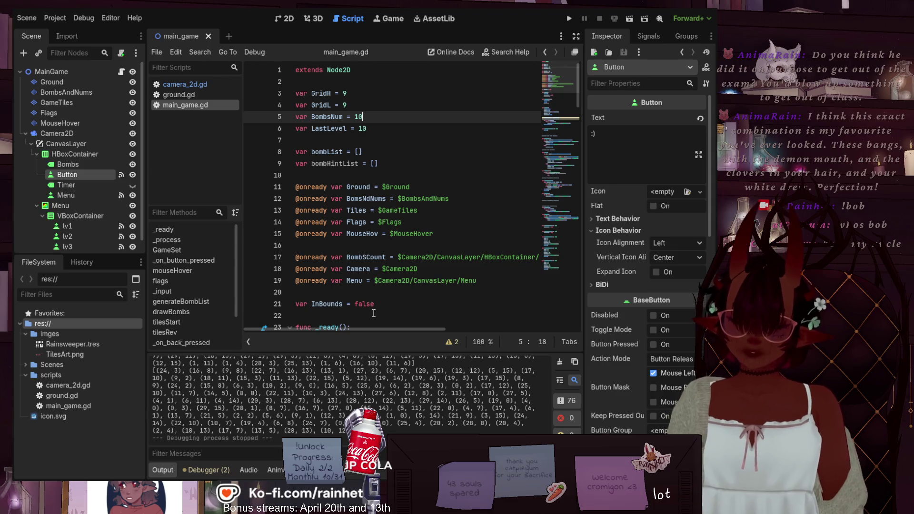
scroll(370, 308, down, 9)
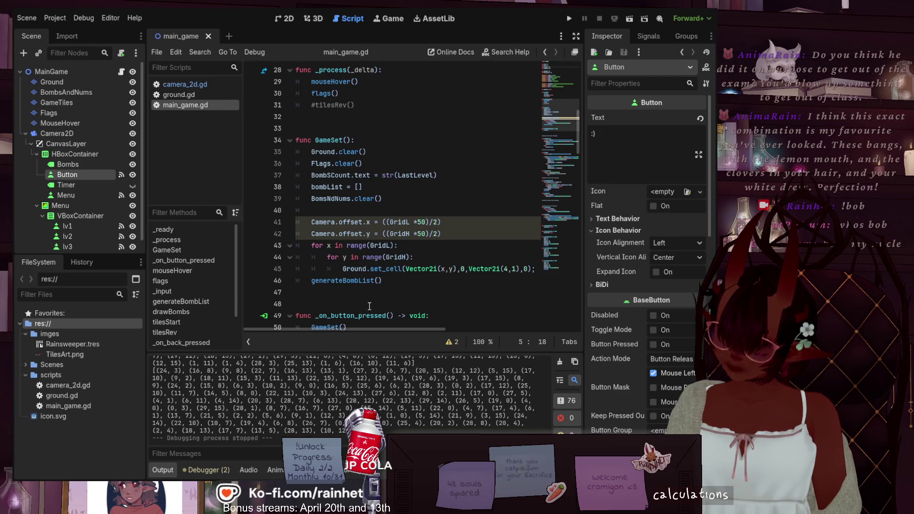
scroll(370, 306, down, 1)
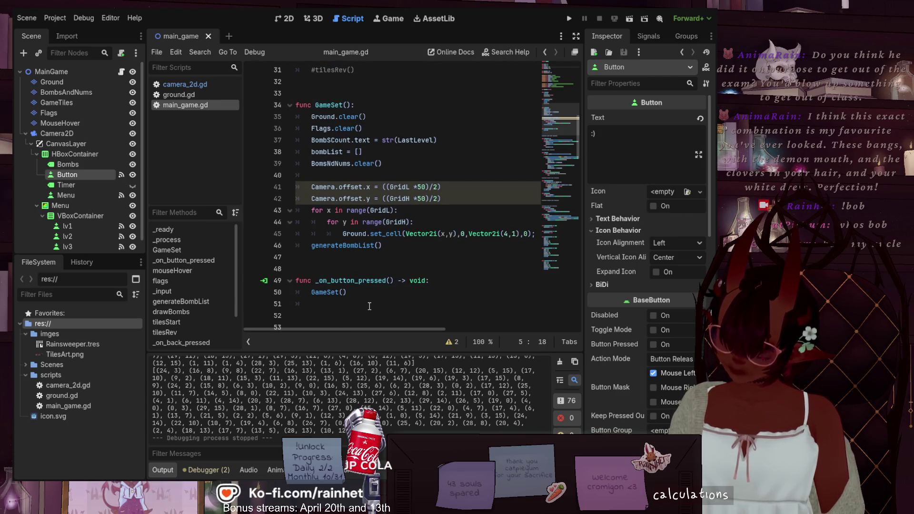
scroll(369, 306, down, 10)
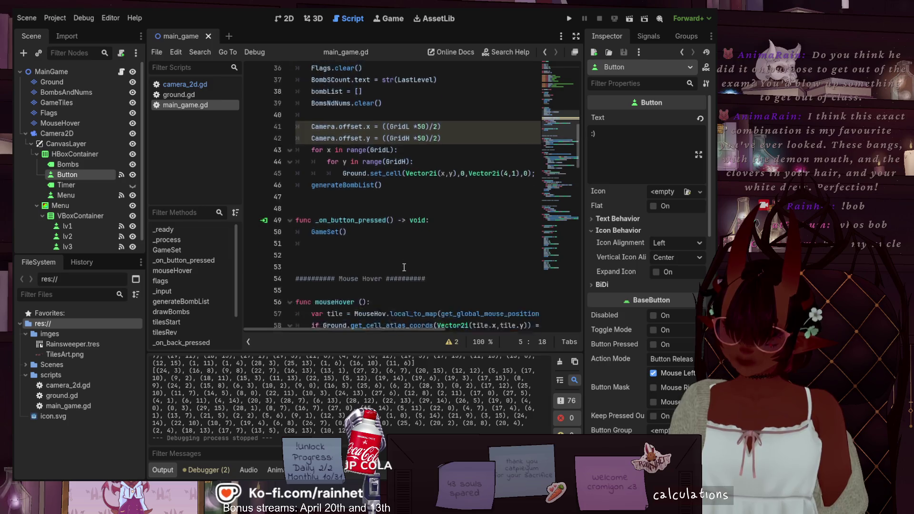
scroll(404, 268, down, 6)
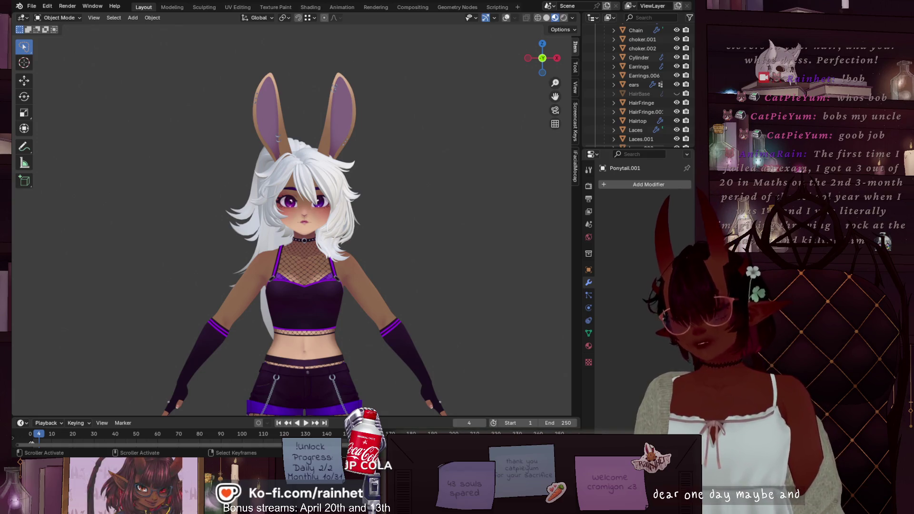
scroll(362, 188, up, 2)
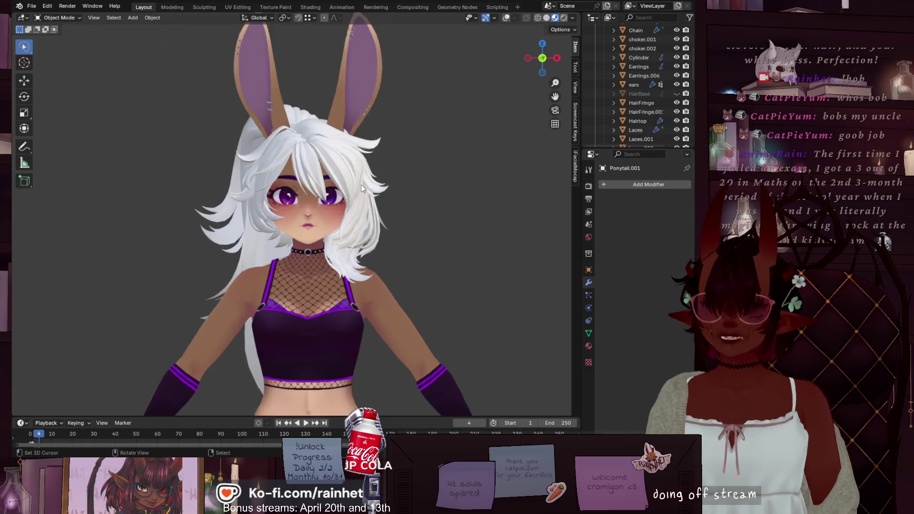
scroll(362, 189, up, 1)
scroll(486, 216, down, 3)
mouse_move(486, 216)
middle_down()
mouse_move(338, 211)
mouse_move(345, 214)
mouse_move(372, 213)
mouse_move(326, 153)
mouse_move(274, 207)
mouse_move(191, 225)
mouse_move(119, 186)
middle_up()
scroll(326, 153, up, 4)
scroll(119, 186, up, 4)
middle_drag(316, 151, 320, 141)
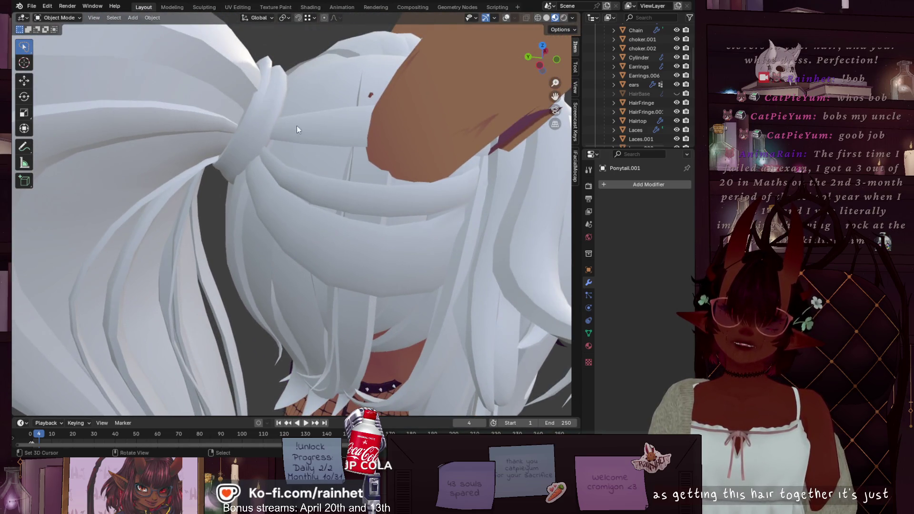
scroll(326, 259, down, 5)
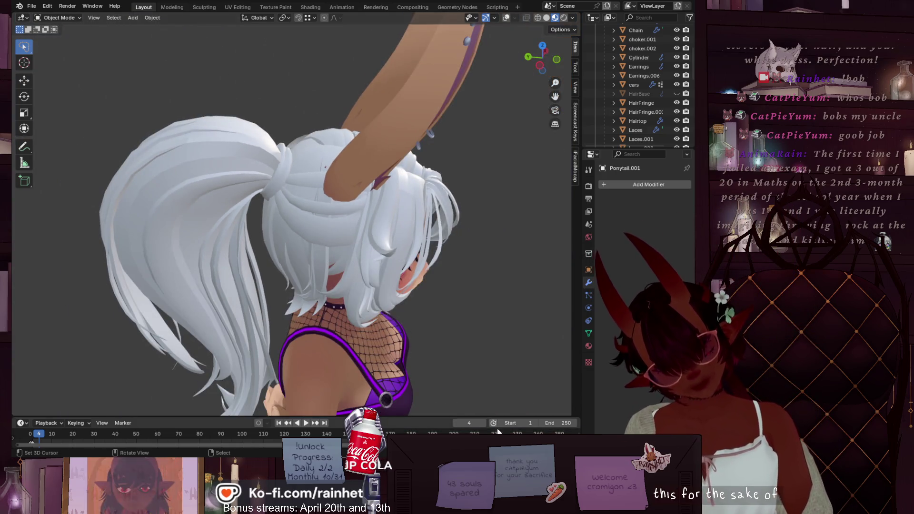
middle_drag(354, 270, 353, 162)
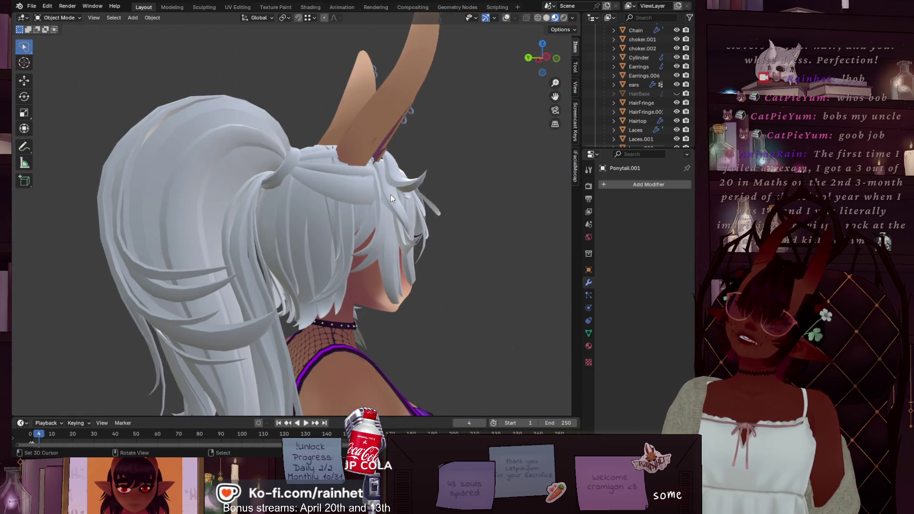
mouse_move(275, 176)
middle_down()
mouse_move(415, 195)
mouse_move(282, 244)
middle_up()
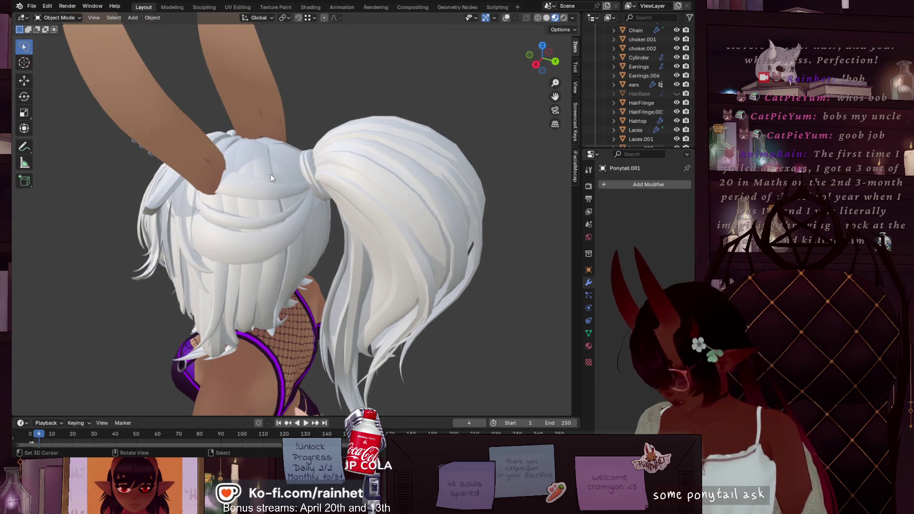
mouse_move(267, 188)
middle_down()
mouse_move(253, 198)
mouse_move(516, 266)
mouse_move(47, 278)
mouse_move(167, 238)
middle_up()
scroll(266, 214, up, 1)
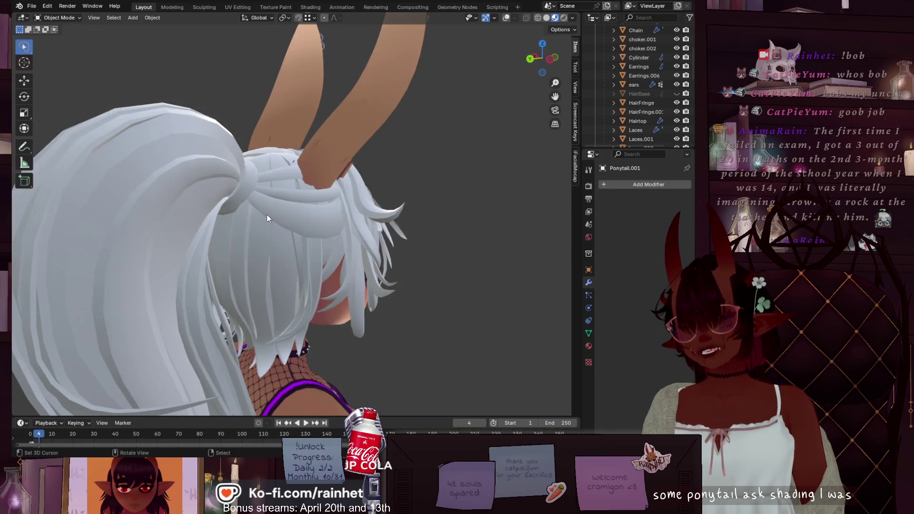
scroll(335, 156, up, 3)
scroll(322, 163, down, 3)
mouse_move(293, 176)
middle_down()
mouse_move(278, 179)
mouse_move(344, 174)
middle_up()
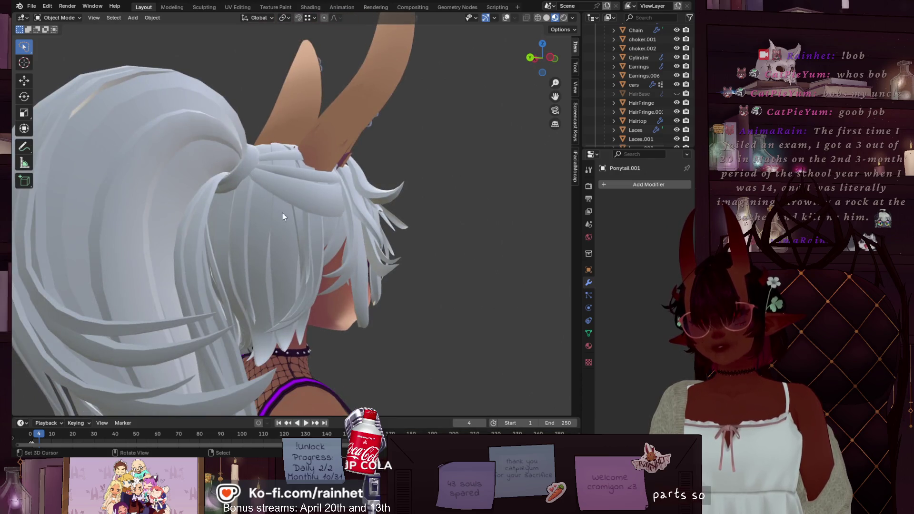
scroll(282, 213, down, 4)
middle_drag(307, 201, 262, 206)
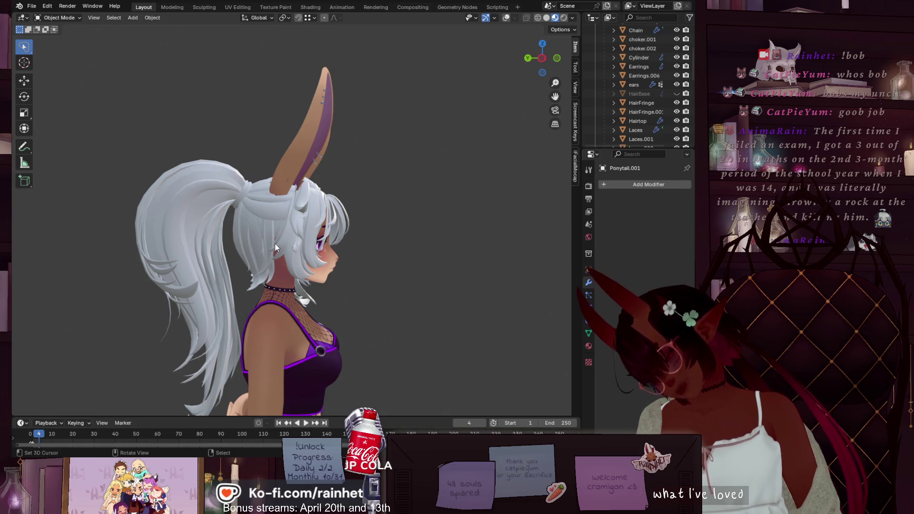
mouse_move(254, 236)
middle_down()
mouse_move(273, 252)
mouse_move(266, 230)
mouse_move(493, 234)
mouse_move(407, 269)
mouse_move(363, 316)
mouse_move(231, 260)
mouse_move(230, 238)
middle_up()
scroll(229, 164, down, 2)
middle_drag(424, 151, 353, 144)
scroll(353, 144, up, 6)
shift+scroll(350, 110, up, 5)
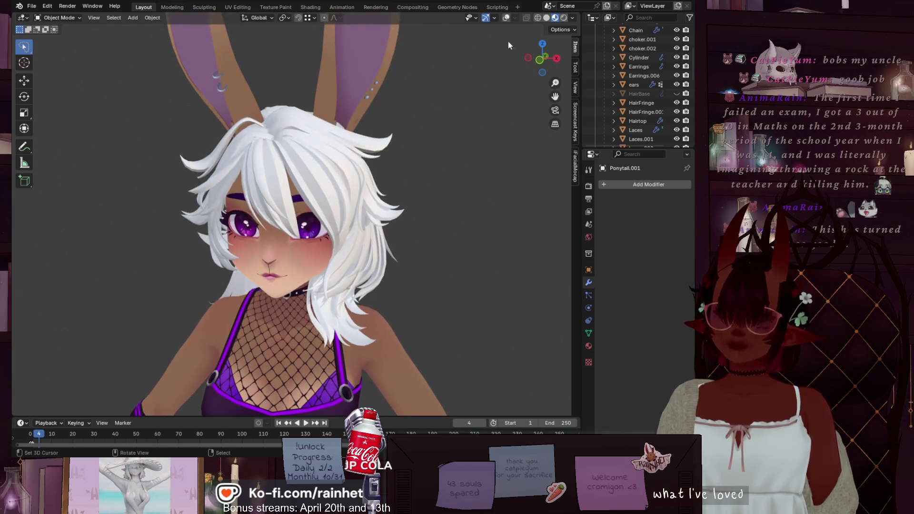
Switch the viewport to Solid shading with Random colours and enable wireframe and statistics overlays.
click(538, 17)
click(547, 18)
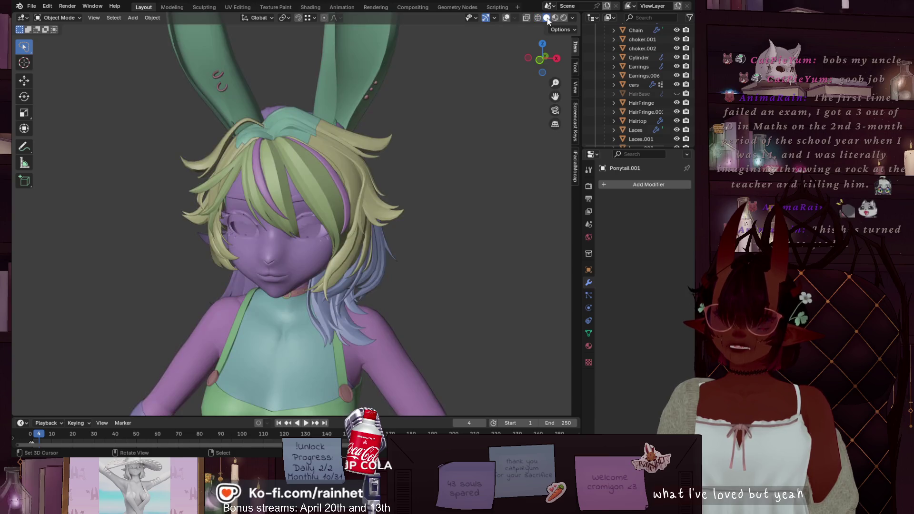
mouse_move(530, 27)
middle_down()
mouse_move(468, 59)
mouse_move(485, 45)
middle_up()
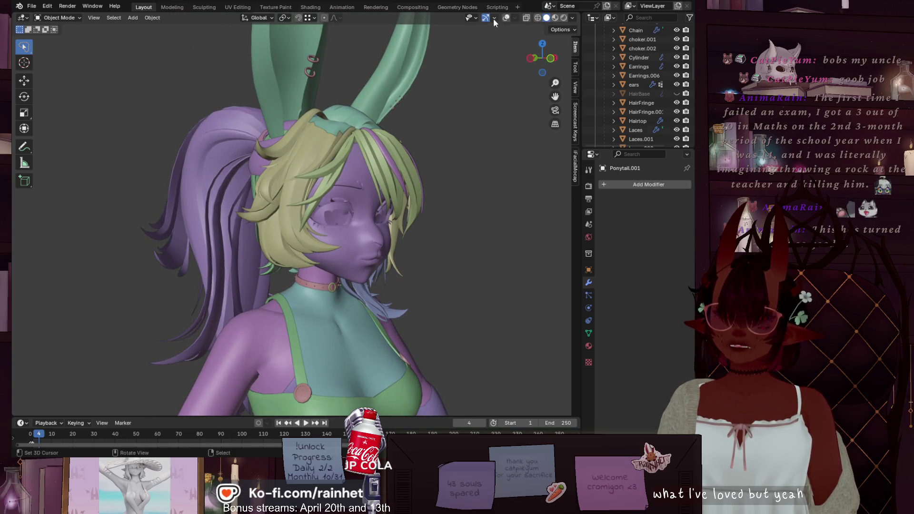
click(514, 18)
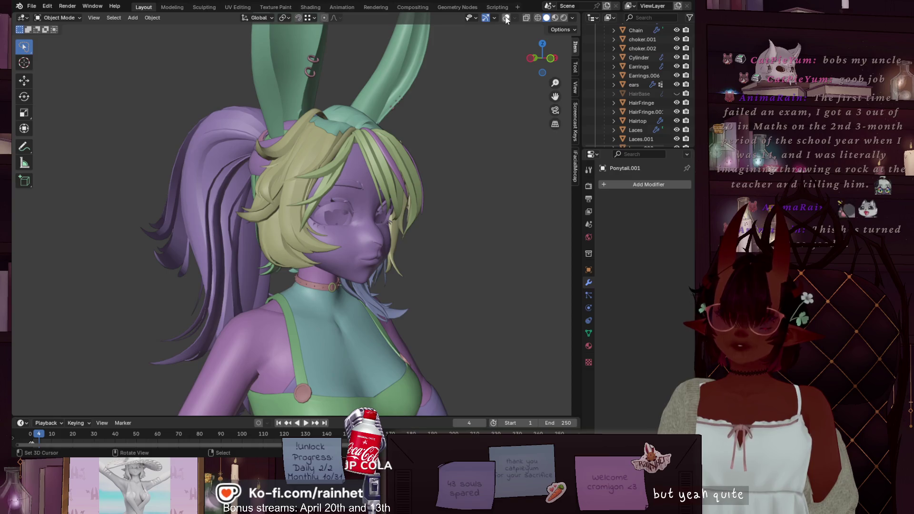
click(510, 17)
click(506, 18)
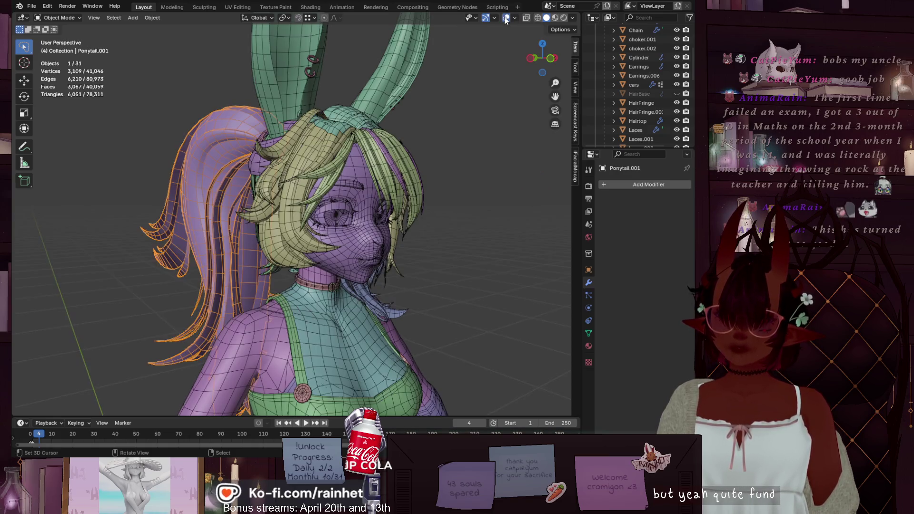
Deselect the ponytail and orbit to back and front three-quarter views of the hair.
click(504, 206)
scroll(505, 206, down, 5)
mouse_move(257, 250)
middle_down()
mouse_move(410, 248)
mouse_move(344, 241)
mouse_move(429, 229)
mouse_move(466, 257)
mouse_move(424, 189)
mouse_move(390, 304)
mouse_move(394, 215)
mouse_move(413, 270)
middle_up()
scroll(406, 266, up, 8)
scroll(479, 159, down, 5)
mouse_move(417, 149)
middle_down()
mouse_move(341, 155)
mouse_move(308, 142)
mouse_move(285, 215)
mouse_move(158, 223)
mouse_move(127, 253)
mouse_move(83, 264)
middle_up()
mouse_move(371, 221)
middle_down()
mouse_move(226, 239)
mouse_move(198, 270)
mouse_move(273, 310)
mouse_move(327, 204)
mouse_move(321, 188)
mouse_move(262, 182)
mouse_move(346, 88)
mouse_move(367, 142)
mouse_move(369, 196)
mouse_move(432, 230)
mouse_move(384, 247)
mouse_move(352, 161)
mouse_move(297, 185)
middle_up()
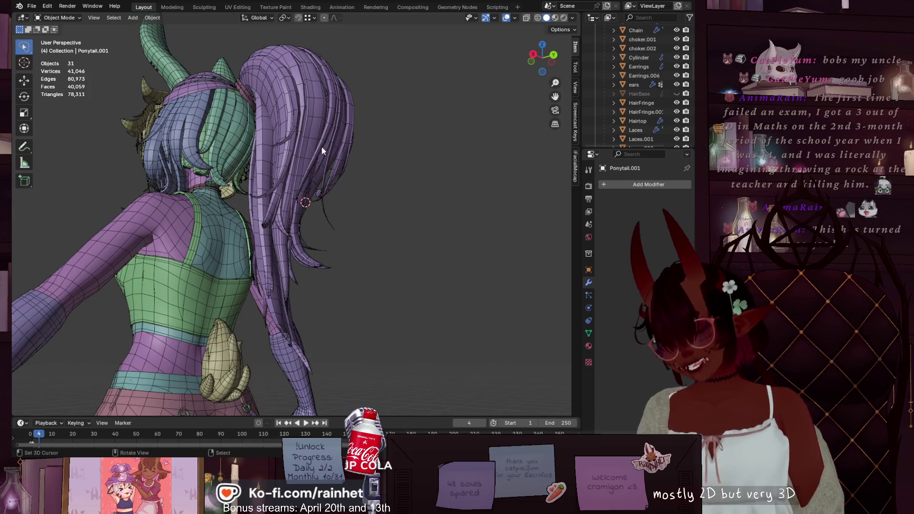
Orbit in closer around the ponytail toward a true side profile of the head.
mouse_move(298, 152)
middle_down()
mouse_move(282, 115)
mouse_move(342, 143)
mouse_move(290, 135)
mouse_move(318, 202)
mouse_move(414, 186)
mouse_move(95, 211)
mouse_move(158, 196)
mouse_move(41, 196)
mouse_move(94, 167)
mouse_move(271, 192)
mouse_move(185, 177)
mouse_move(32, 199)
mouse_move(129, 187)
mouse_move(245, 190)
middle_up()
scroll(363, 241, up, 3)
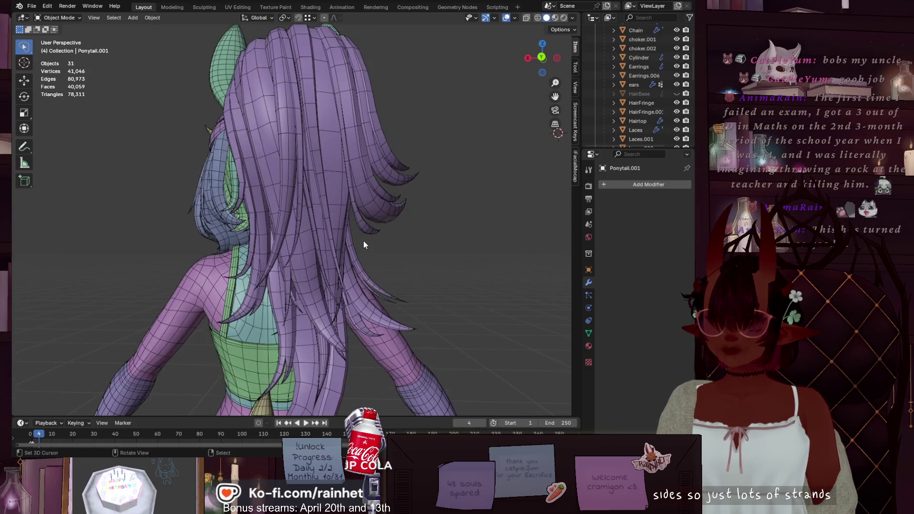
mouse_move(379, 256)
middle_down()
mouse_move(338, 192)
mouse_move(333, 209)
mouse_move(221, 238)
mouse_move(294, 260)
mouse_move(363, 228)
middle_up()
scroll(308, 235, down, 4)
scroll(352, 180, up, 2)
middle_drag(356, 118, 323, 190)
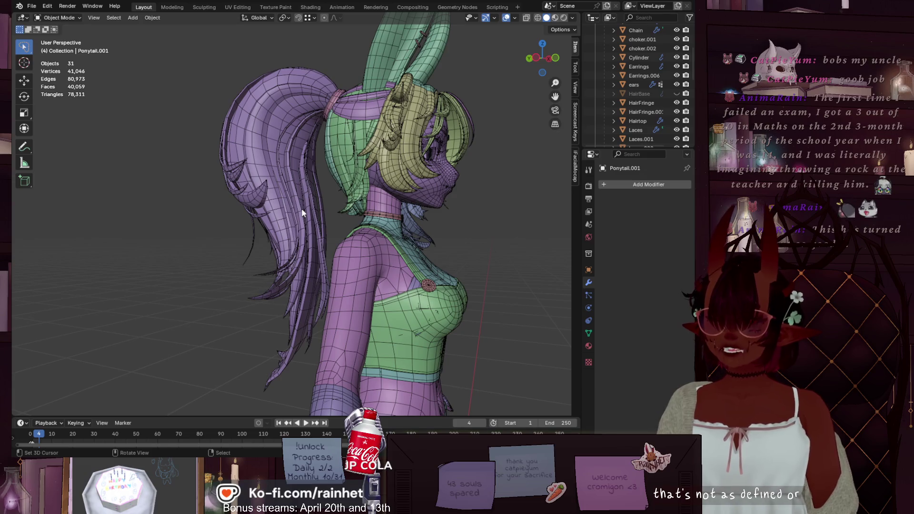
scroll(364, 238, down, 1)
mouse_move(365, 238)
middle_down()
mouse_move(368, 245)
mouse_move(199, 250)
mouse_move(138, 247)
mouse_move(201, 235)
mouse_move(155, 228)
mouse_move(36, 232)
mouse_move(529, 247)
mouse_move(19, 238)
mouse_move(78, 225)
mouse_move(383, 256)
mouse_move(288, 239)
mouse_move(389, 270)
mouse_move(393, 354)
mouse_move(364, 360)
middle_up()
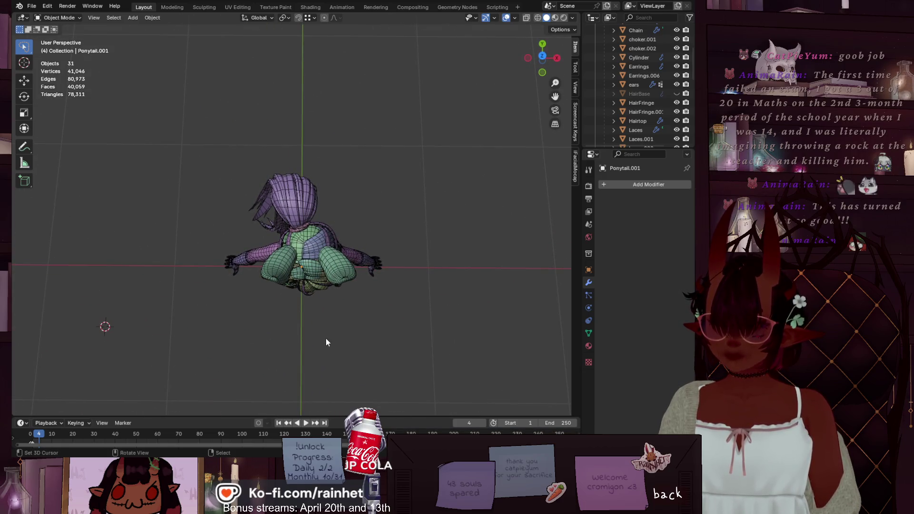
scroll(280, 320, up, 6)
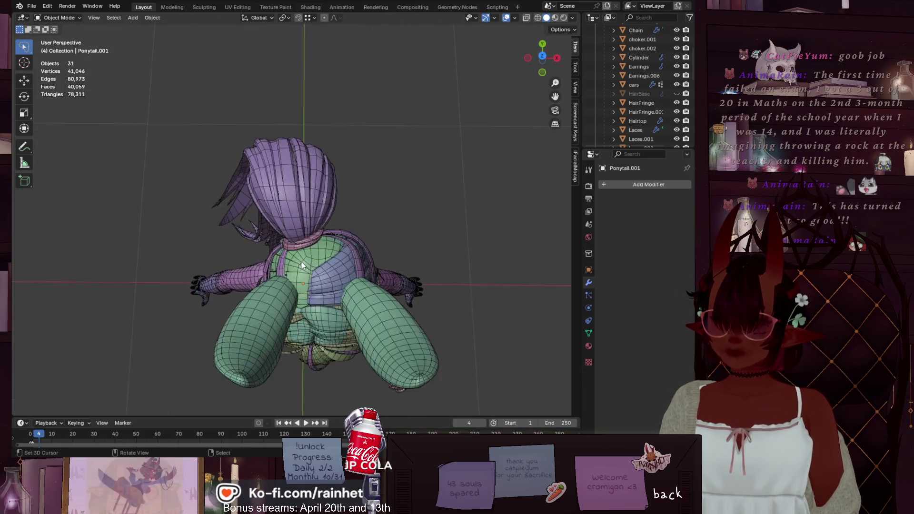
mouse_move(310, 243)
middle_down()
mouse_move(301, 217)
mouse_move(283, 338)
mouse_move(278, 303)
mouse_move(241, 249)
mouse_move(162, 224)
mouse_move(45, 242)
mouse_move(55, 257)
mouse_move(119, 274)
mouse_move(229, 247)
mouse_move(398, 233)
middle_up()
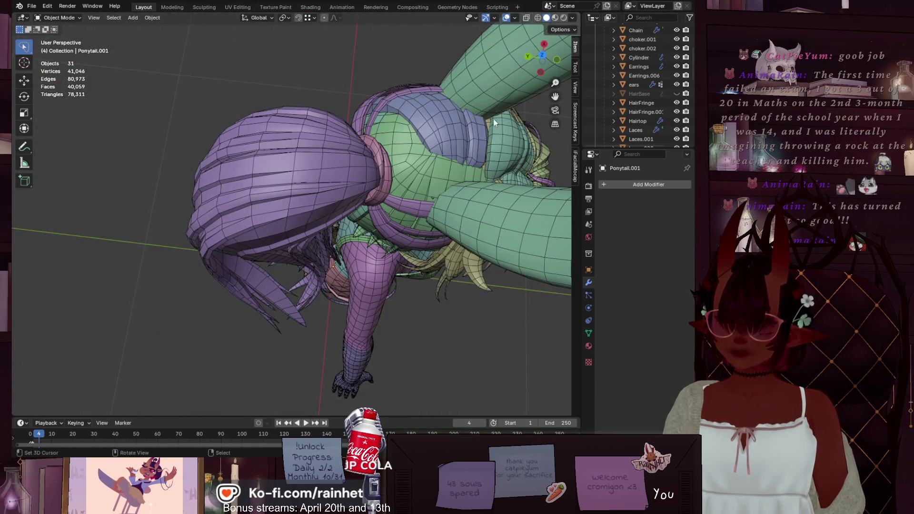
click(540, 55)
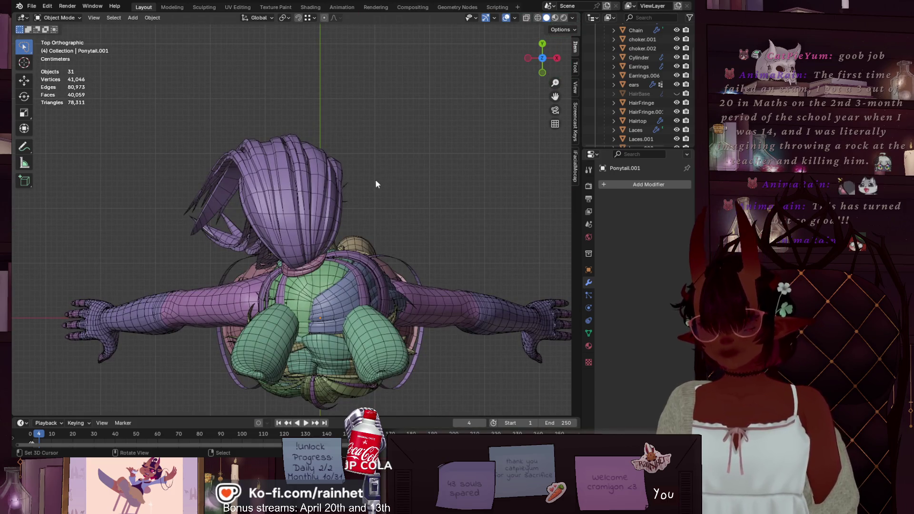
shift+middle_drag(365, 281, 363, 225)
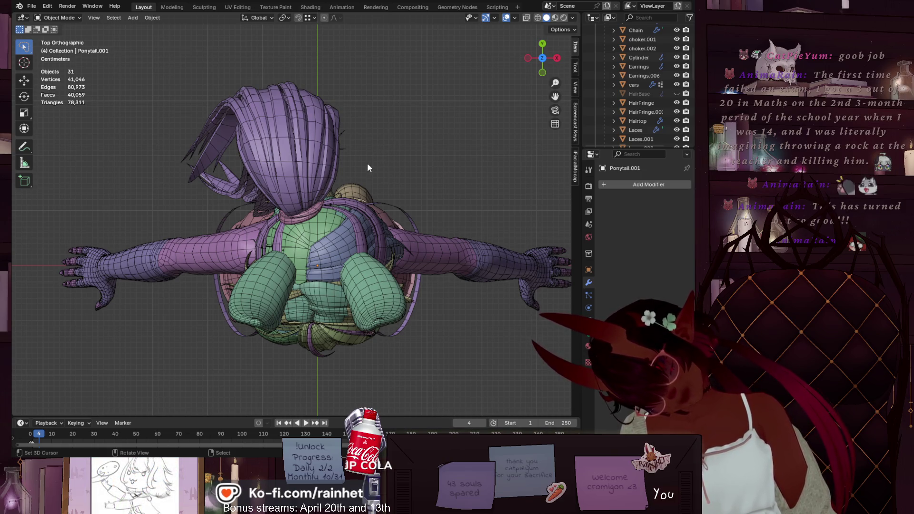
scroll(280, 161, up, 4)
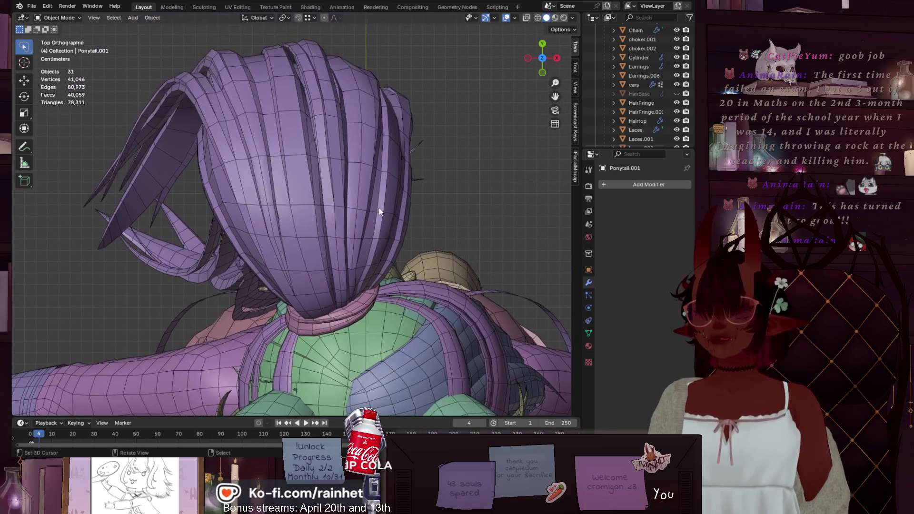
mouse_move(380, 211)
middle_down()
mouse_move(295, 191)
mouse_move(252, 124)
mouse_move(310, 153)
mouse_move(341, 122)
mouse_move(326, 110)
mouse_move(290, 98)
mouse_move(208, 102)
mouse_move(132, 123)
mouse_move(177, 97)
mouse_move(215, 120)
mouse_move(219, 175)
mouse_move(292, 183)
mouse_move(256, 184)
mouse_move(446, 270)
mouse_move(247, 219)
mouse_move(261, 129)
mouse_move(198, 163)
mouse_move(344, 177)
mouse_move(273, 194)
middle_up()
mouse_move(344, 236)
middle_down()
mouse_move(406, 229)
mouse_move(292, 225)
mouse_move(328, 137)
mouse_move(338, 223)
mouse_move(265, 266)
mouse_move(298, 218)
mouse_move(269, 257)
mouse_move(438, 205)
mouse_move(311, 204)
middle_up()
click(310, 203)
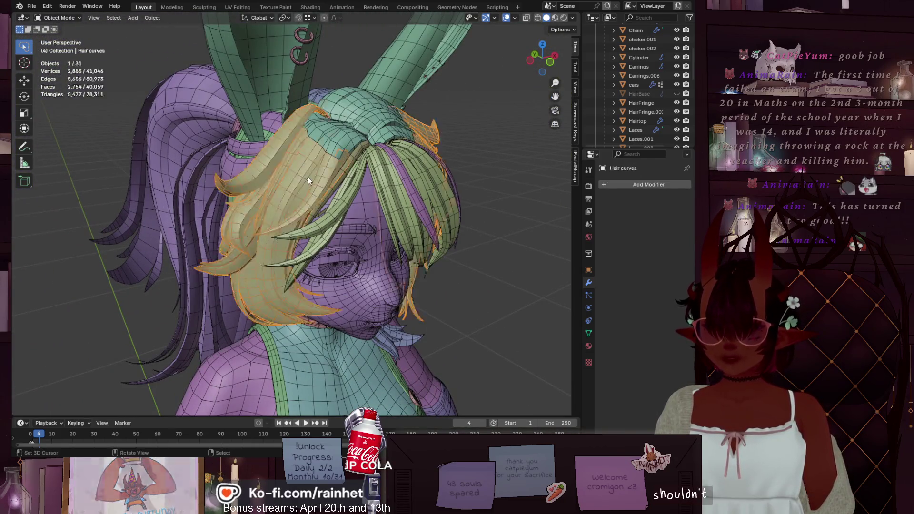
Hide the yellow bangs and the other fringe hair mesh objects with H.
key(h)
click(330, 143)
key(h)
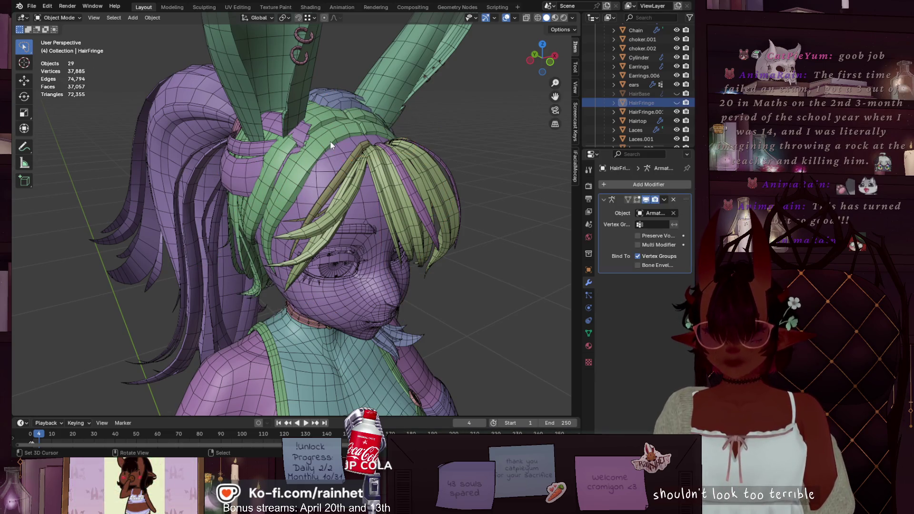
click(379, 154)
key(h)
click(371, 153)
key(h)
click(394, 159)
key(h)
scroll(393, 158, down, 5)
mouse_move(381, 219)
middle_down()
mouse_move(241, 207)
mouse_move(396, 198)
middle_up()
scroll(397, 198, up, 4)
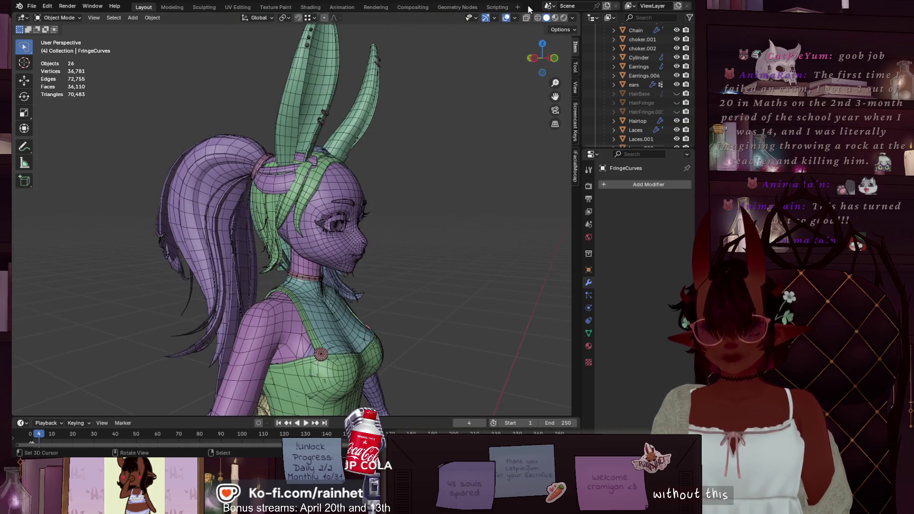
Turn overlays off, unhide HairBase in the Outliner, and orbit from side to back to front.
click(505, 19)
middle_drag(469, 194, 313, 266)
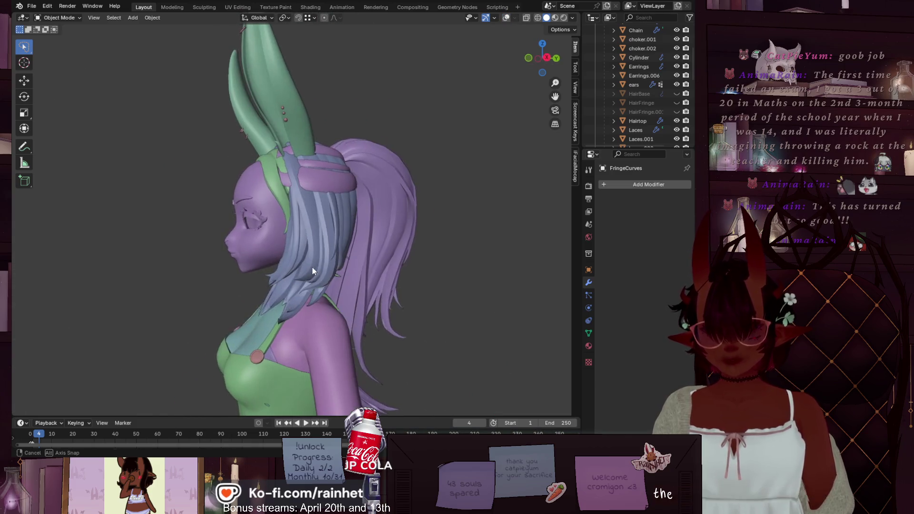
click(676, 93)
mouse_move(495, 161)
middle_down()
mouse_move(398, 258)
mouse_move(471, 283)
middle_up()
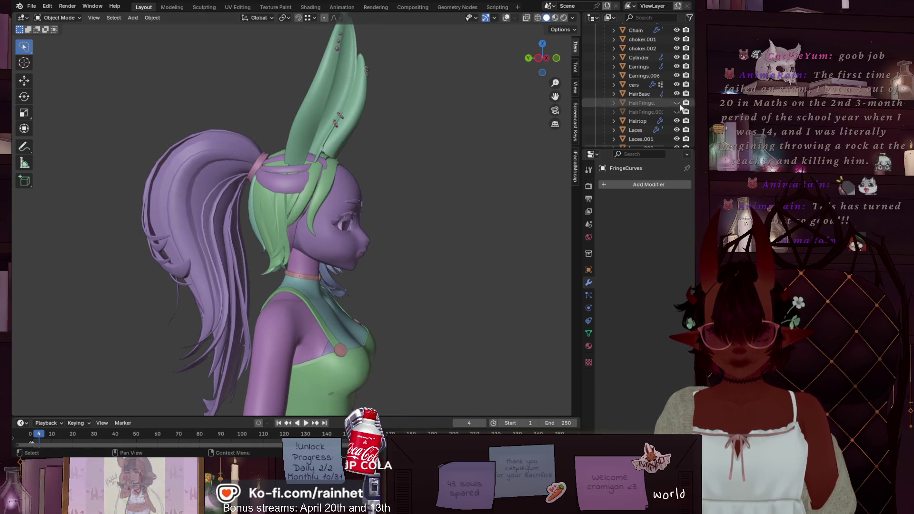
mouse_move(500, 215)
middle_down()
mouse_move(290, 224)
mouse_move(179, 193)
mouse_move(108, 207)
middle_up()
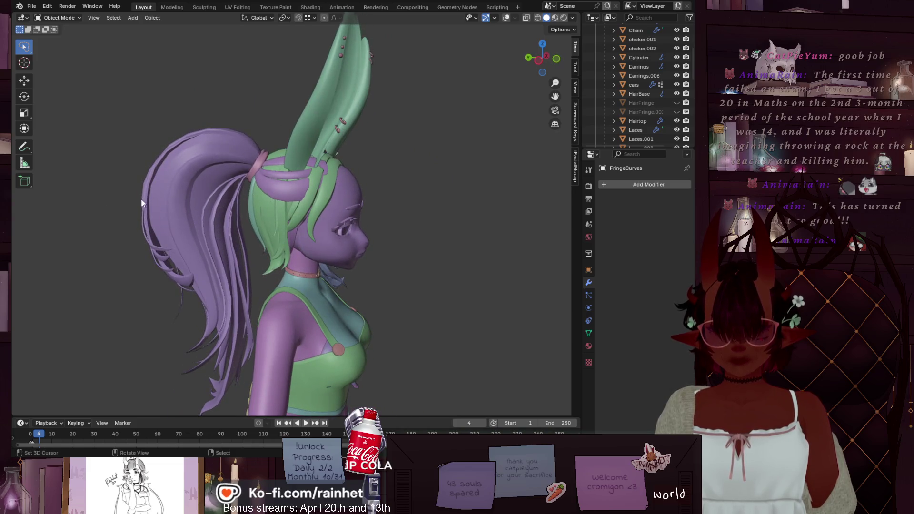
scroll(141, 198, down, 2)
mouse_move(235, 224)
middle_down()
mouse_move(529, 224)
mouse_move(36, 230)
mouse_move(546, 230)
mouse_move(537, 238)
middle_up()
scroll(518, 251, up, 5)
Show HairFringe, HairFringe.001, Fringe and FringeCurves in the Outliner and frame the character.
click(676, 112)
click(676, 103)
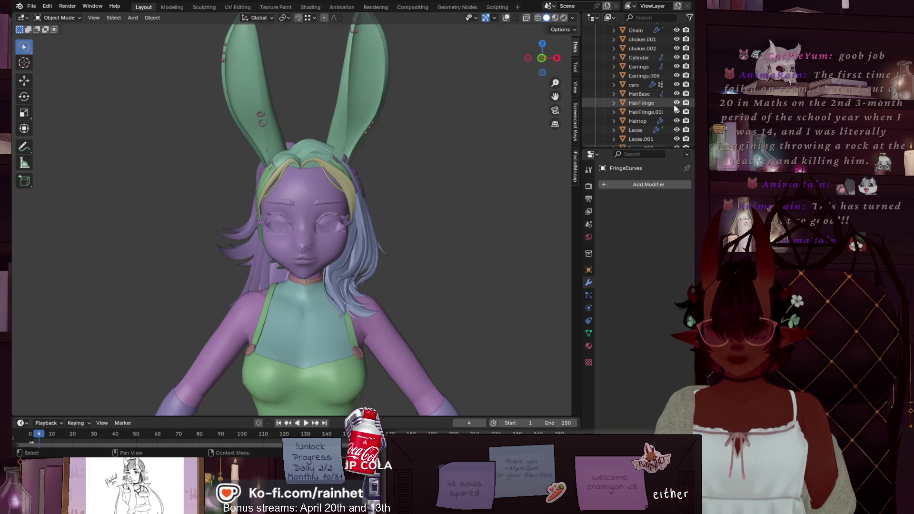
scroll(619, 138, down, 5)
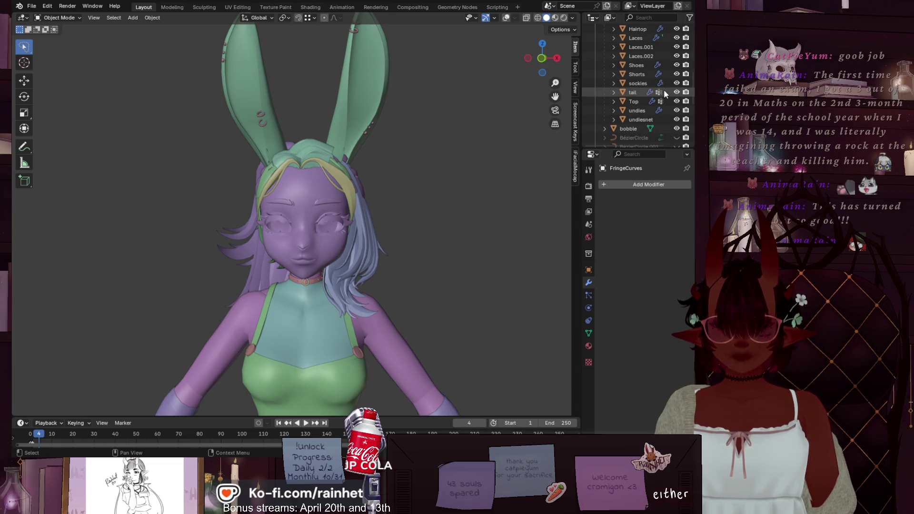
scroll(664, 97, down, 6)
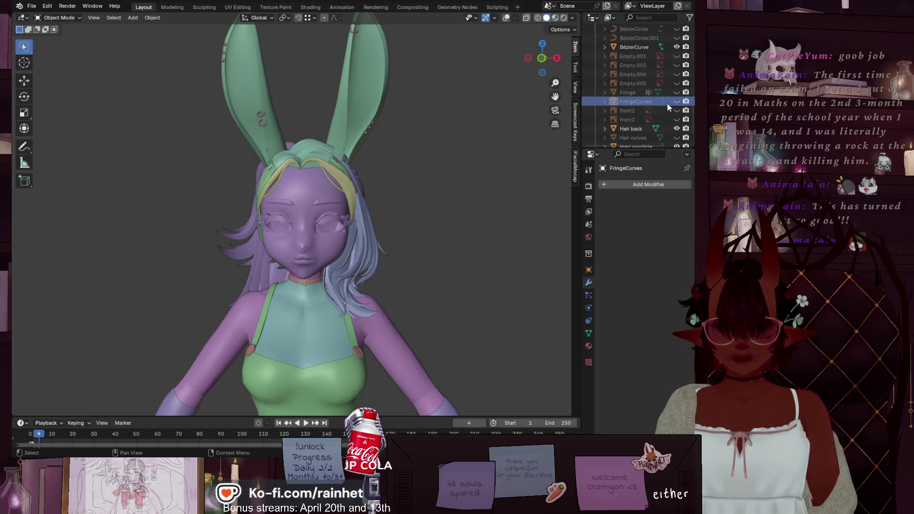
drag(678, 101, 678, 95)
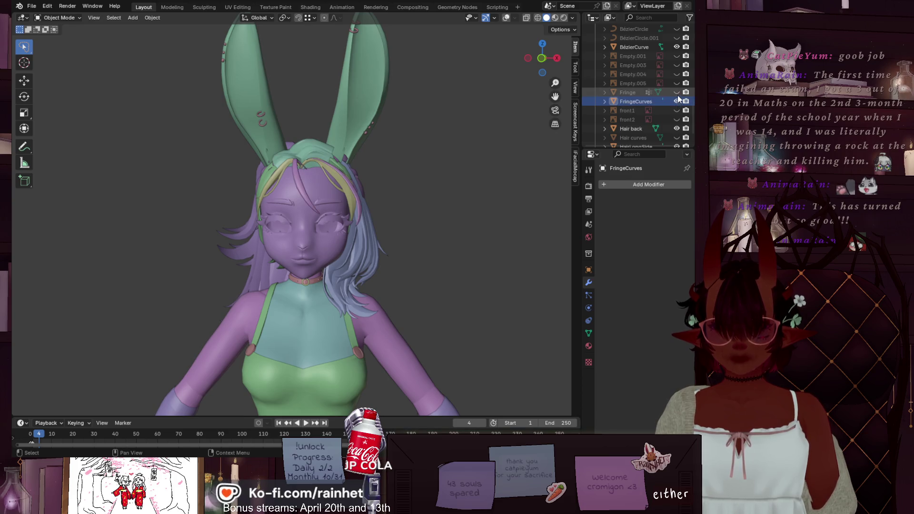
click(554, 110)
middle_drag(281, 258, 364, 258)
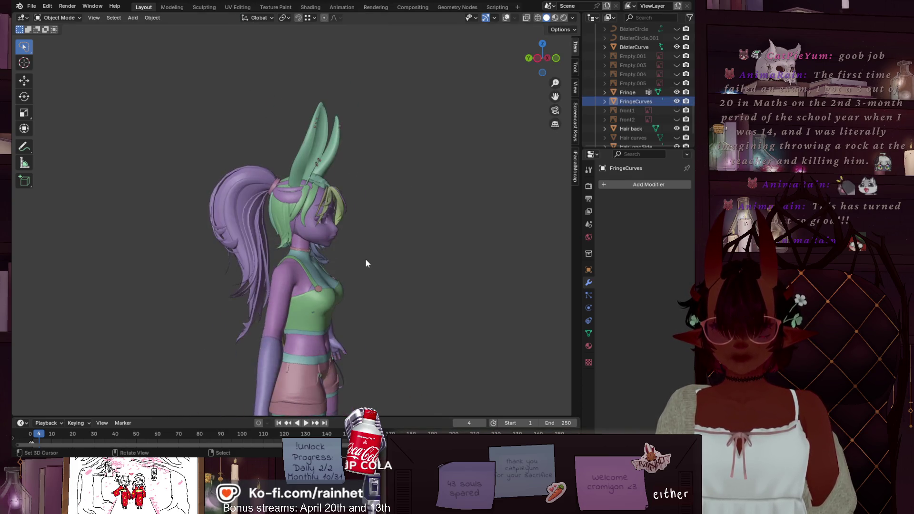
scroll(364, 259, up, 2)
scroll(652, 121, down, 2)
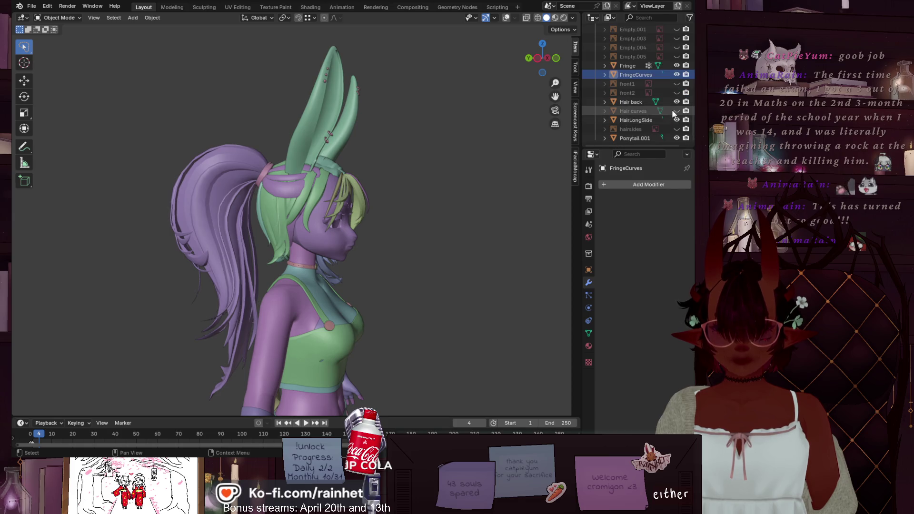
Show the Hair curves object and orbit around to inspect the back of the hair.
click(675, 111)
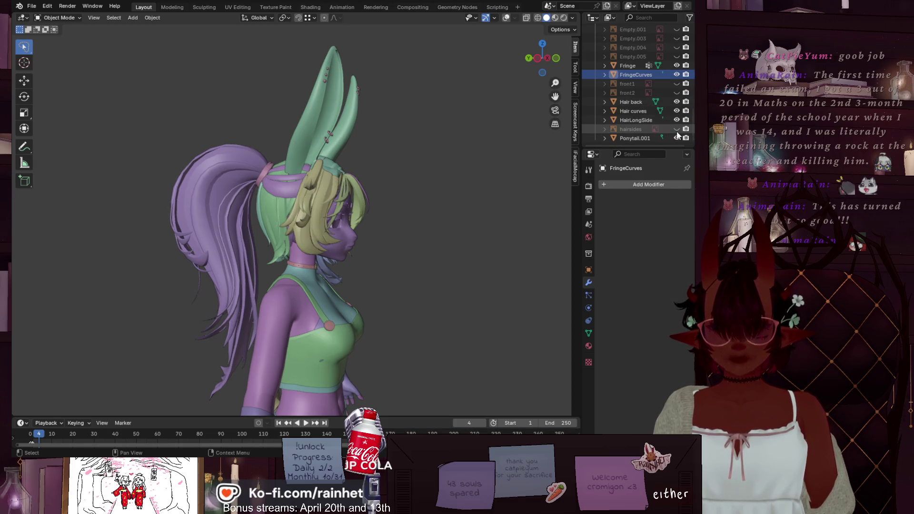
mouse_move(380, 204)
middle_down()
mouse_move(259, 208)
mouse_move(528, 210)
mouse_move(27, 194)
middle_up()
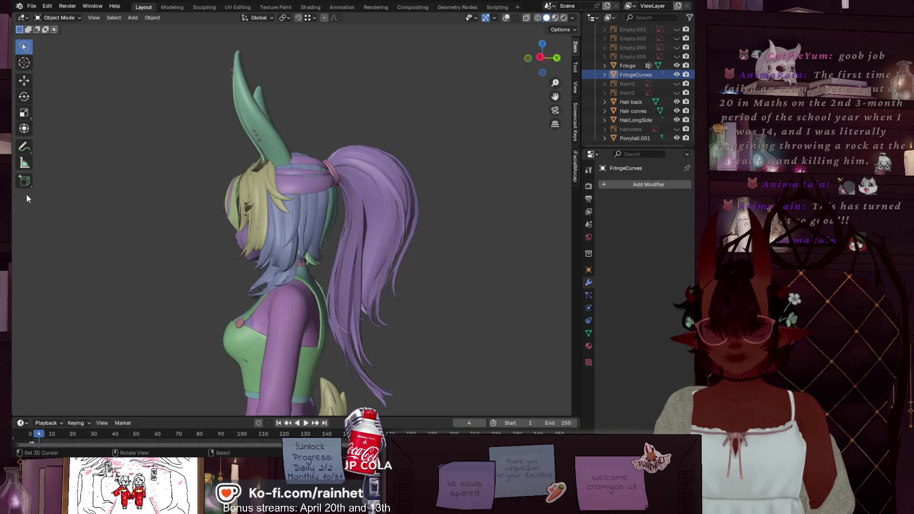
scroll(372, 217, down, 3)
scroll(362, 191, up, 3)
mouse_move(358, 159)
middle_down()
mouse_move(249, 151)
mouse_move(118, 160)
mouse_move(412, 157)
mouse_move(316, 173)
mouse_move(325, 202)
mouse_move(364, 197)
mouse_move(355, 207)
middle_up()
scroll(355, 206, up, 3)
click(31, 6)
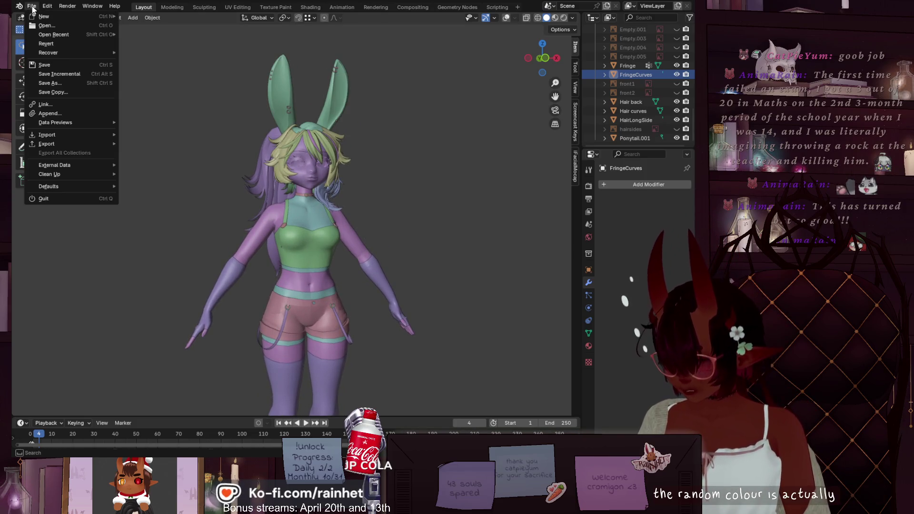
Open StanleyWorm.blend from the File menu's Open Recent list.
click(50, 61)
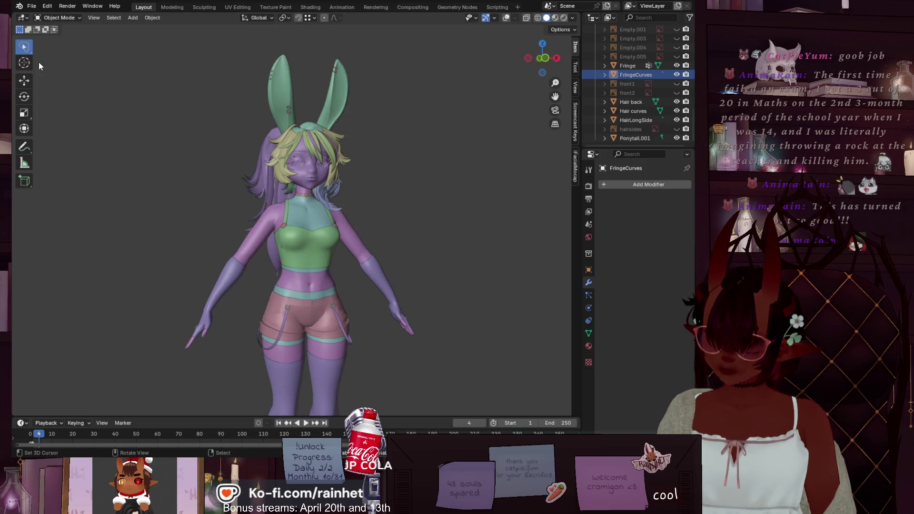
click(36, 7)
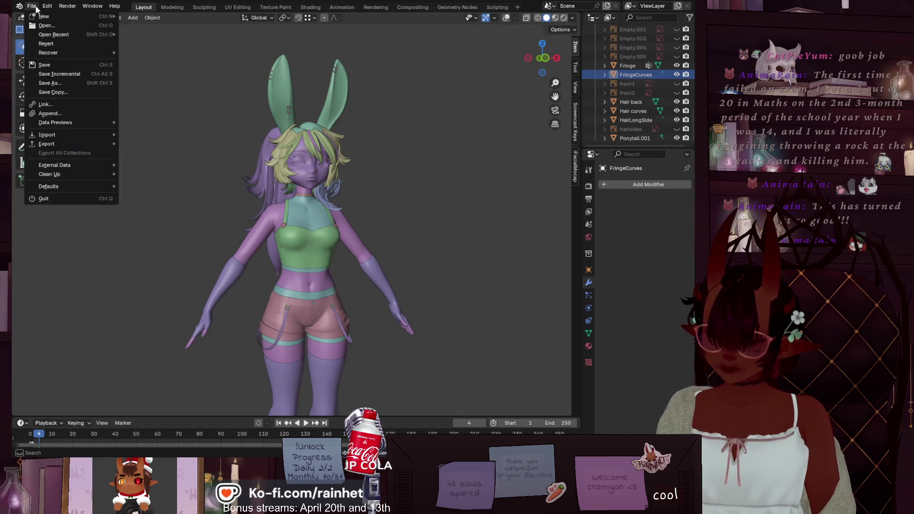
mouse_move(88, 32)
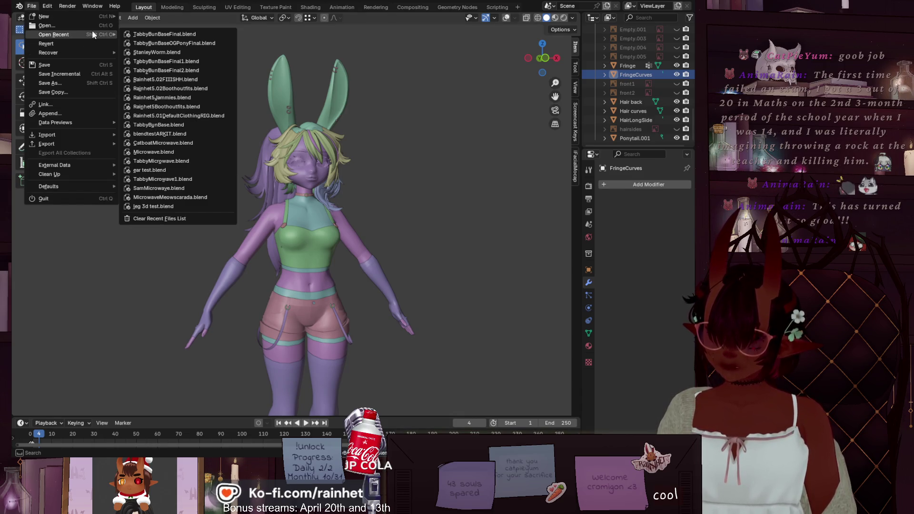
click(158, 52)
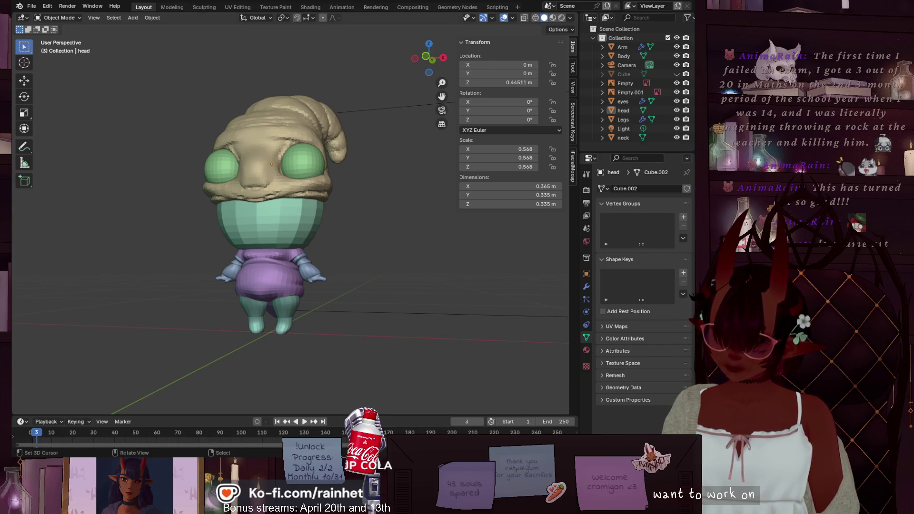
Snap to front view, select the neck mesh, check its modifiers, and enter the Sculpting workspace.
mouse_move(223, 290)
middle_down()
mouse_move(468, 289)
mouse_move(248, 329)
mouse_move(257, 351)
mouse_move(293, 223)
mouse_move(302, 302)
mouse_move(296, 336)
mouse_move(301, 156)
middle_up()
scroll(301, 155, up, 2)
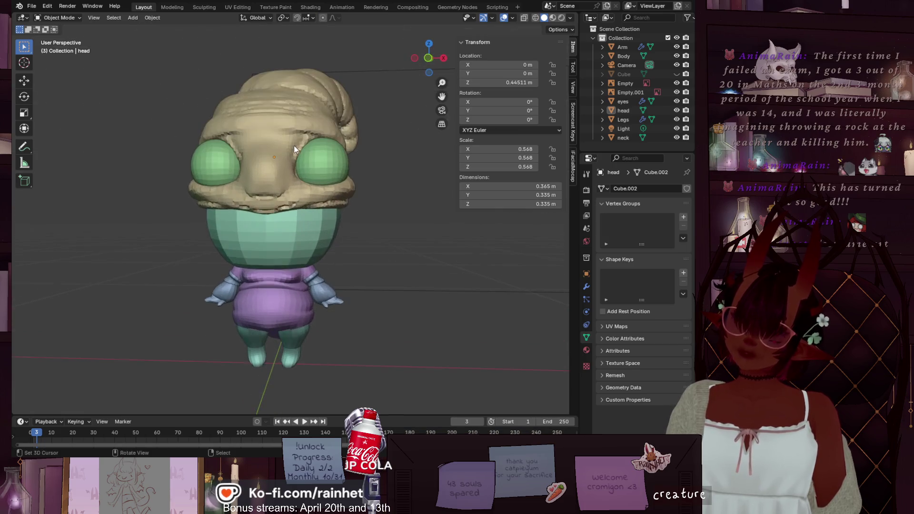
click(428, 60)
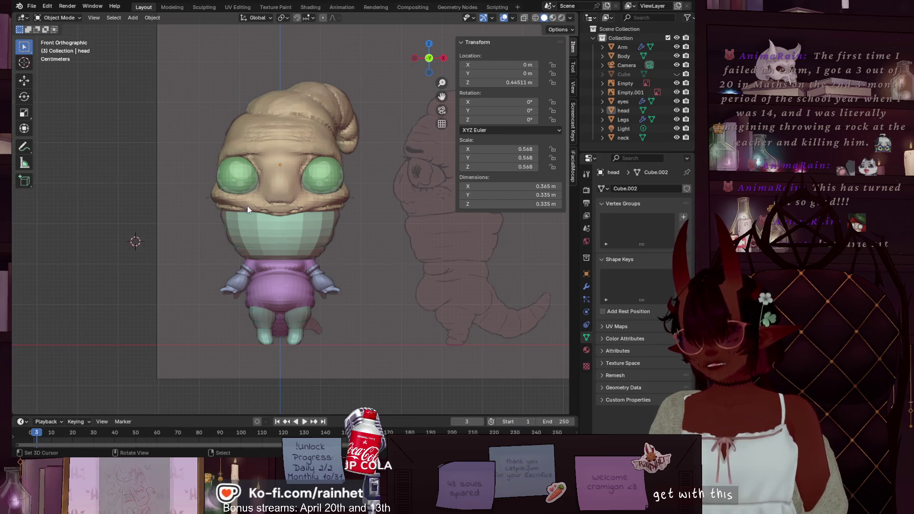
scroll(344, 252, up, 5)
click(329, 257)
middle_drag(329, 255, 318, 292)
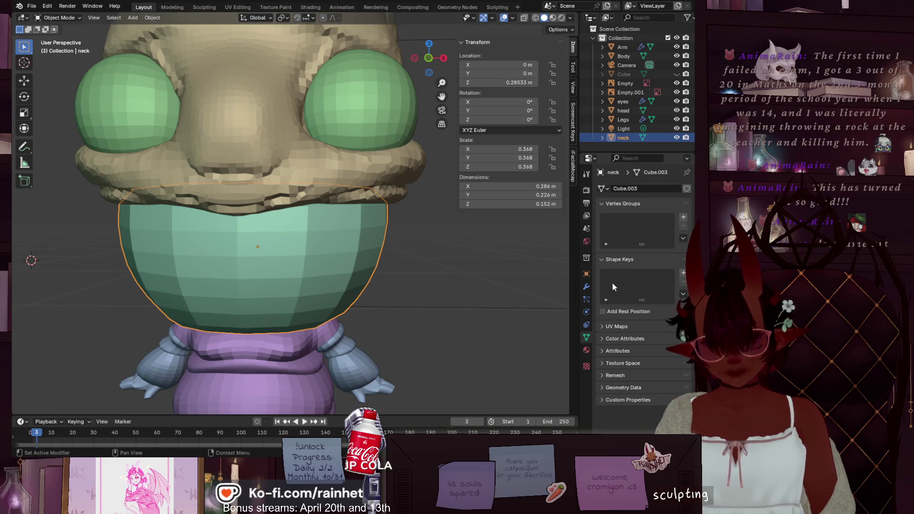
click(587, 286)
scroll(268, 197, down, 3)
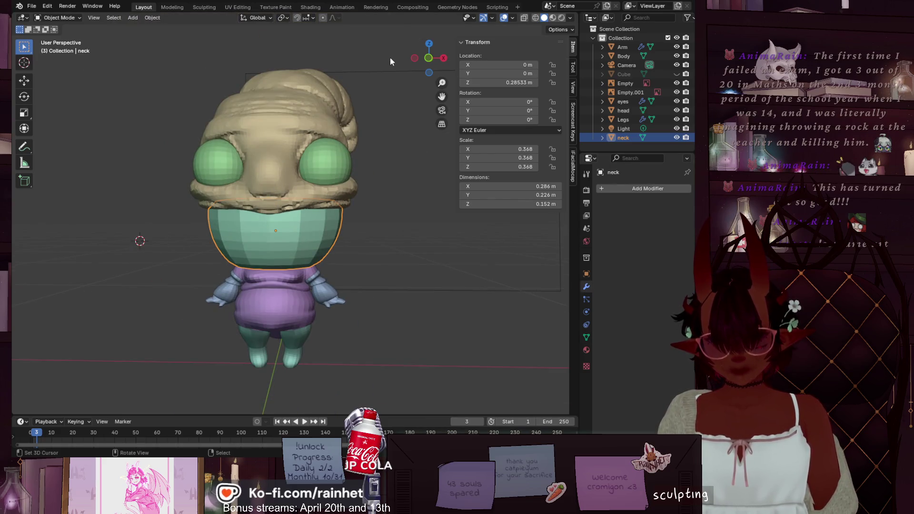
click(196, 6)
scroll(385, 294, up, 5)
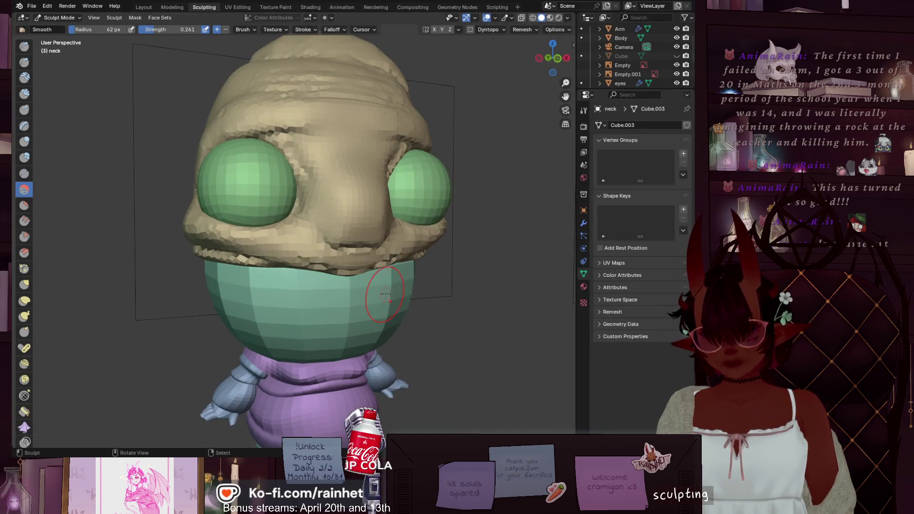
Remesh the neck, then sample voxel size from the head and remesh at 0.09193 m.
click(524, 30)
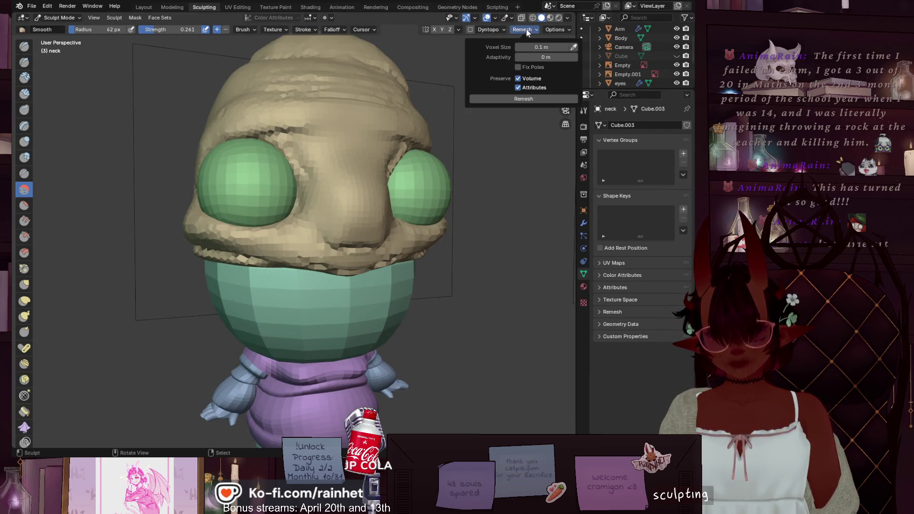
click(519, 102)
middle_drag(414, 238, 403, 254)
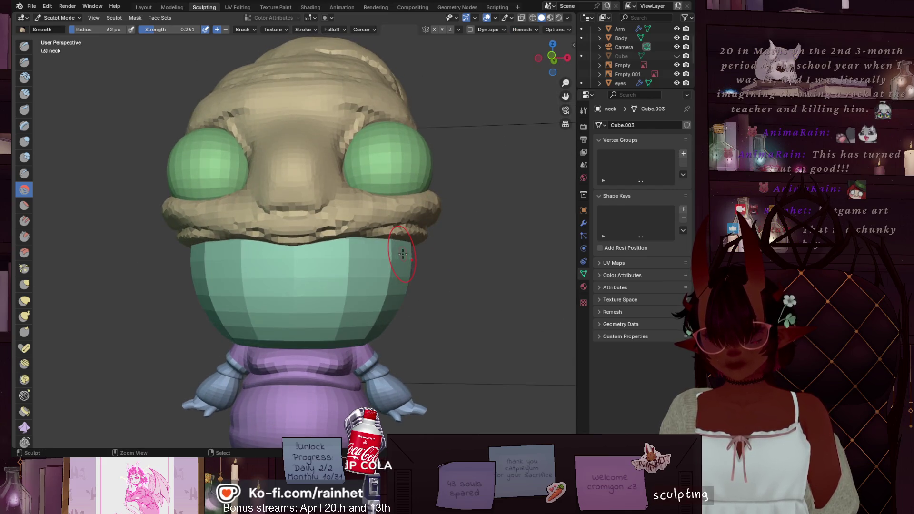
scroll(450, 79, up, 2)
click(523, 30)
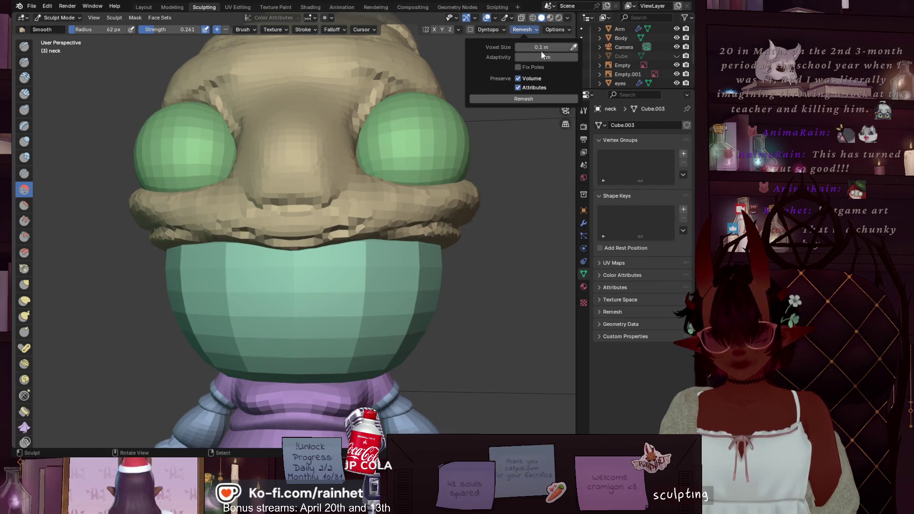
click(573, 47)
click(288, 130)
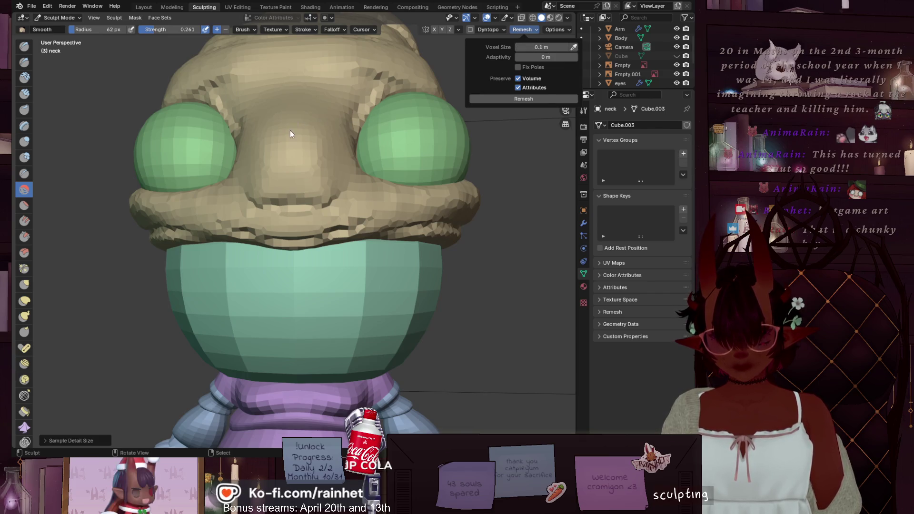
click(532, 31)
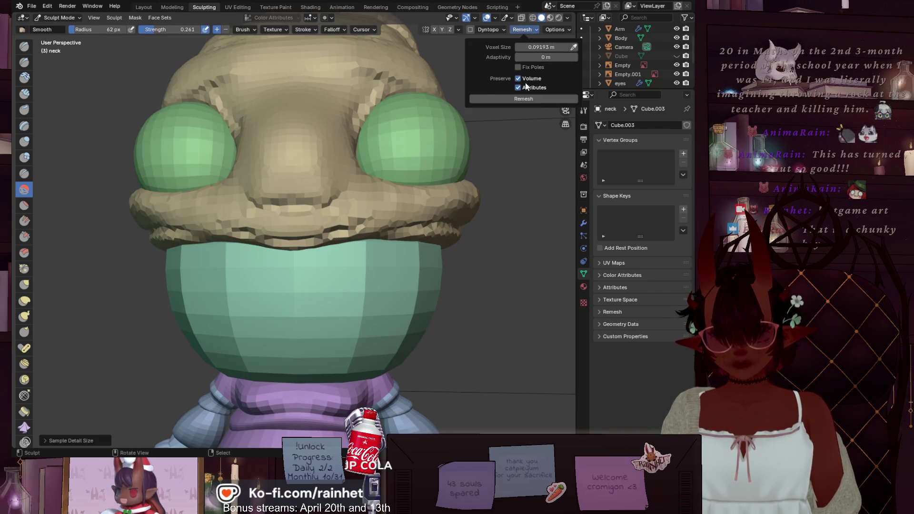
click(524, 98)
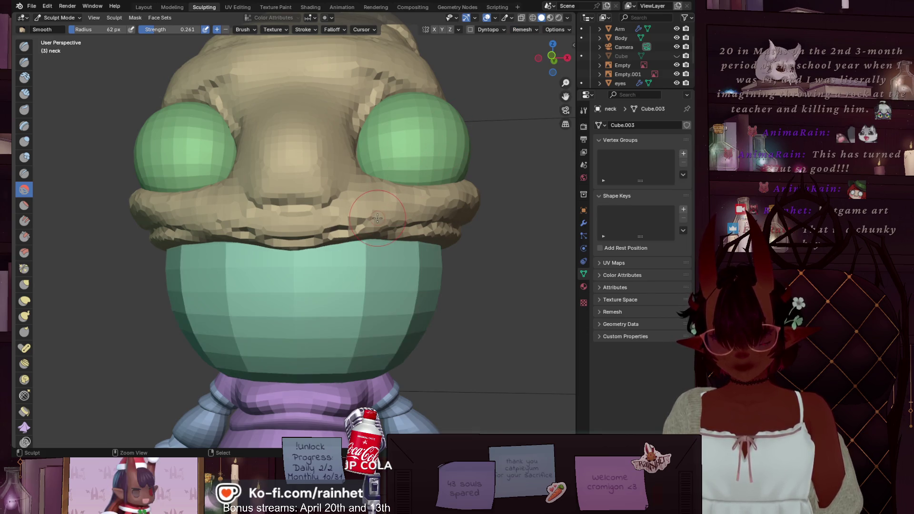
Return to front orthographic view, check remesh settings, and undo a trial smoothing stroke.
scroll(439, 144, down, 2)
drag(551, 48, 558, 57)
click(557, 58)
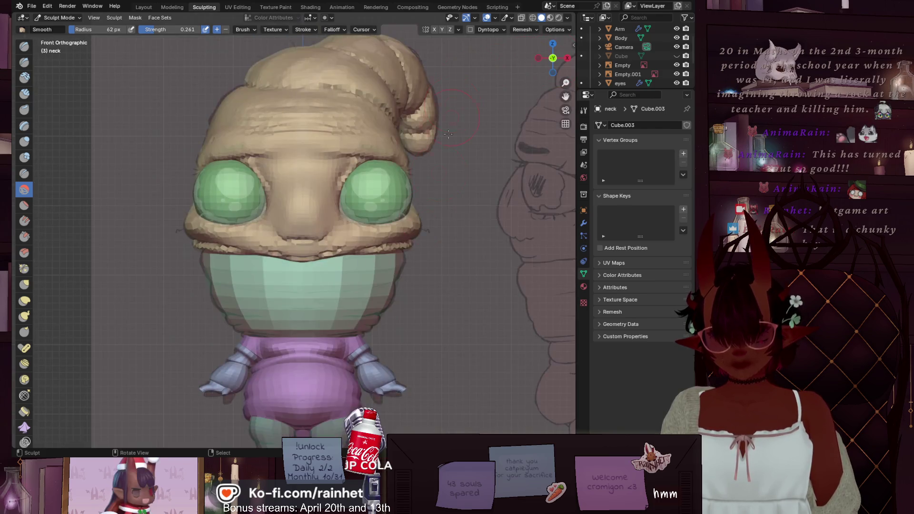
scroll(528, 95, up, 3)
click(525, 31)
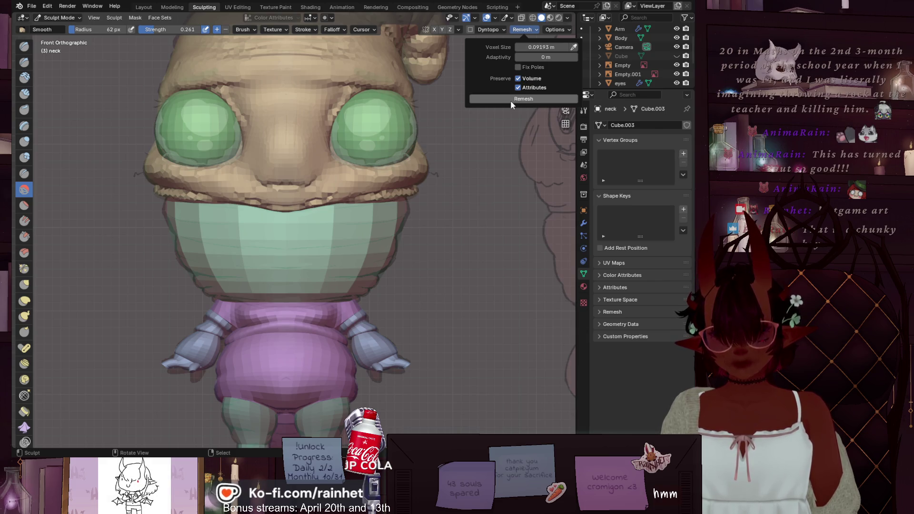
click(522, 31)
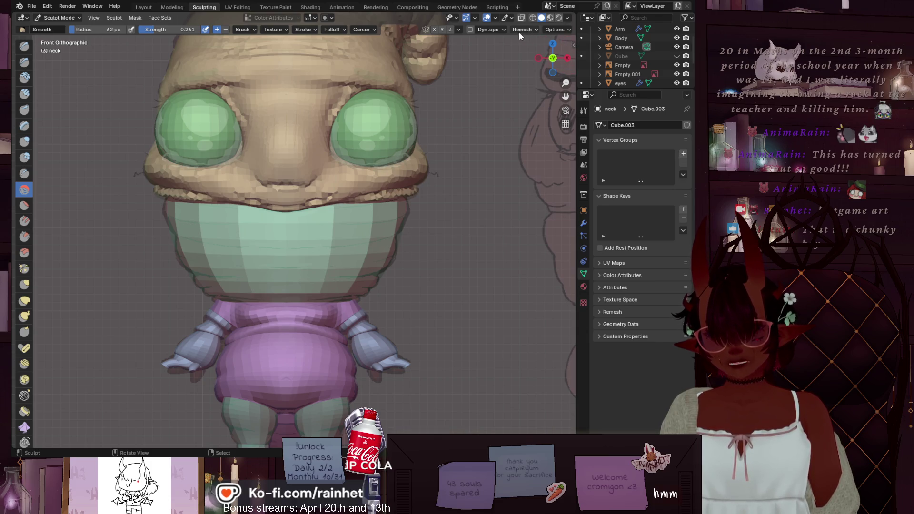
click(517, 31)
click(516, 32)
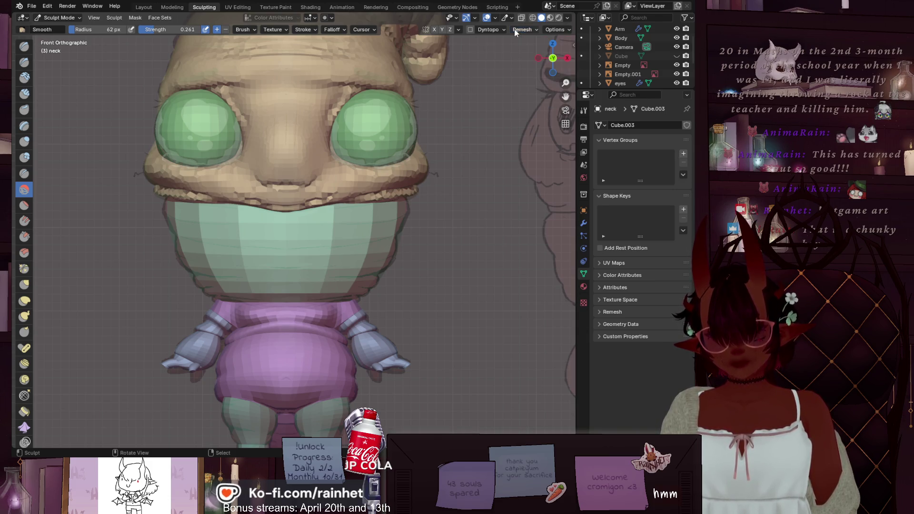
drag(319, 190, 306, 241)
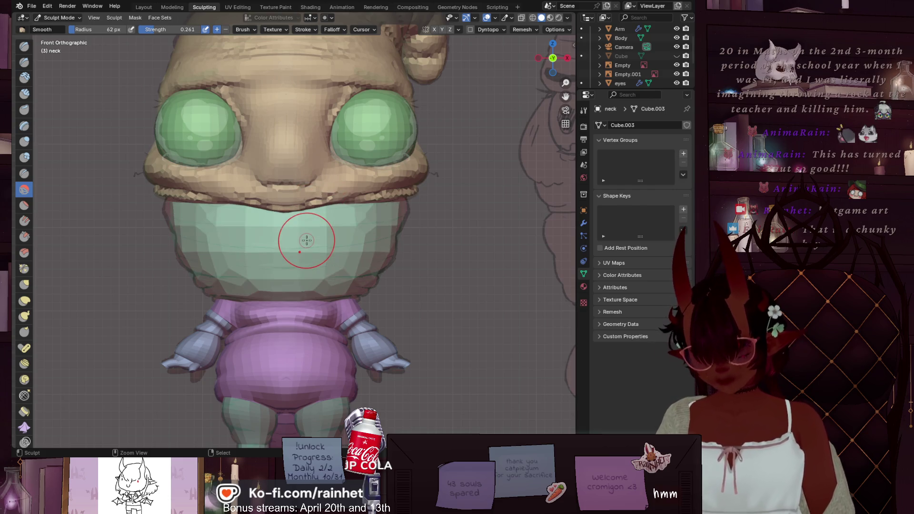
key(ctrl+z)
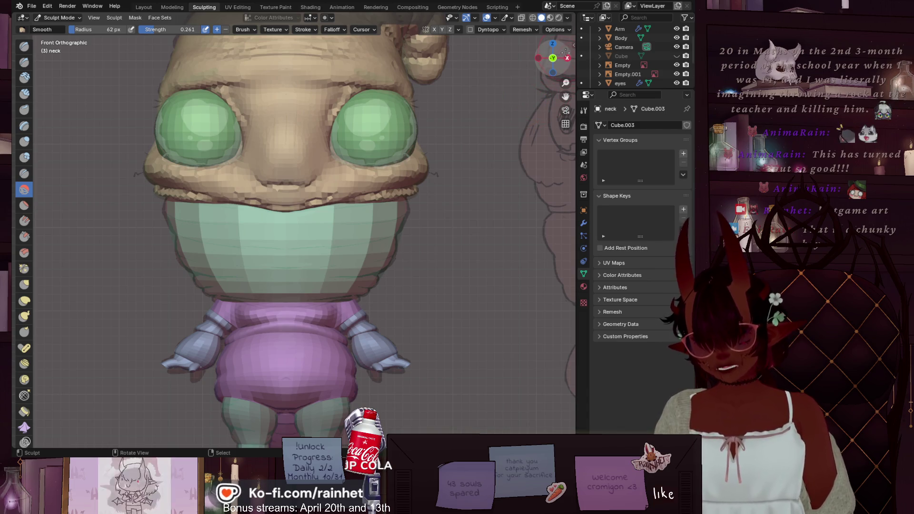
In the sidebar Tool tab's Remesh panel, sample voxel size 0.1126 m from the neck and remesh.
key(n)
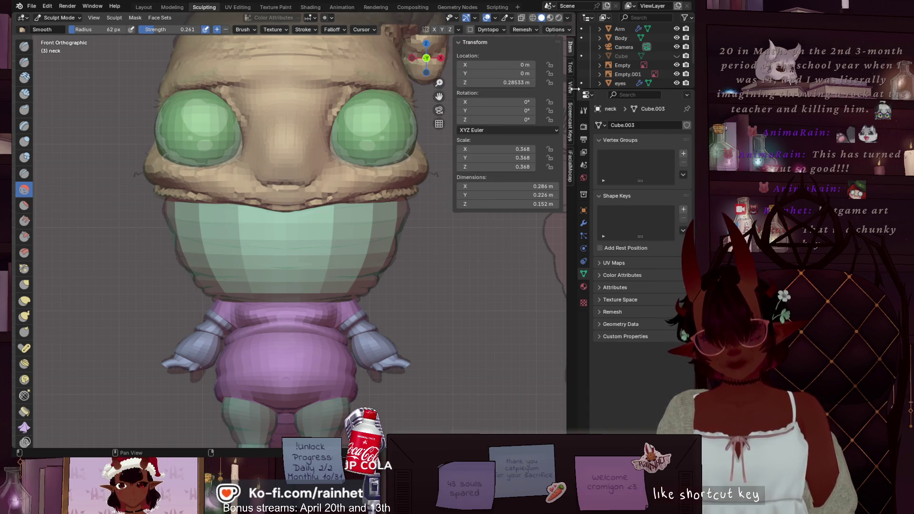
click(570, 69)
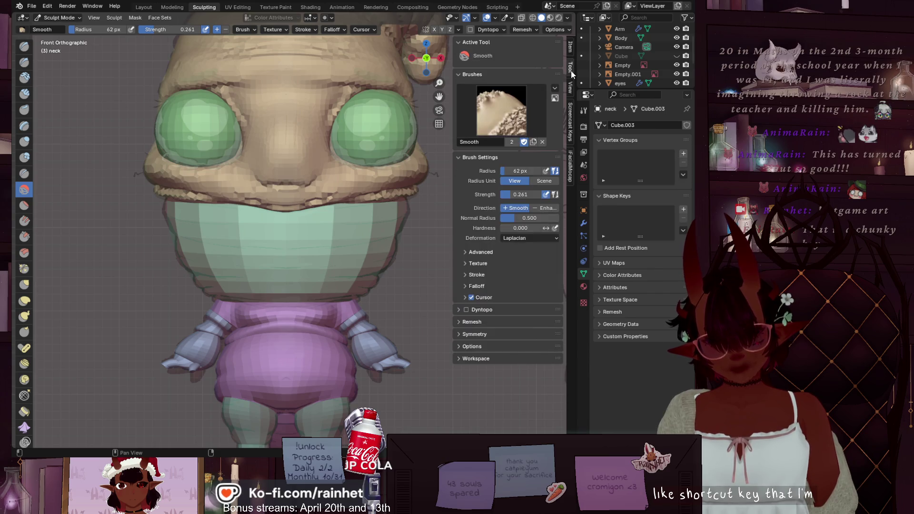
click(462, 322)
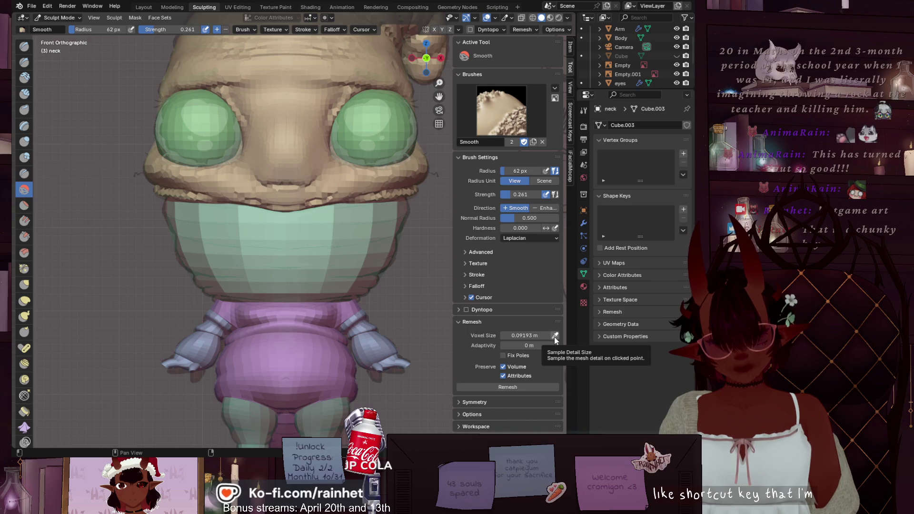
click(554, 336)
click(321, 108)
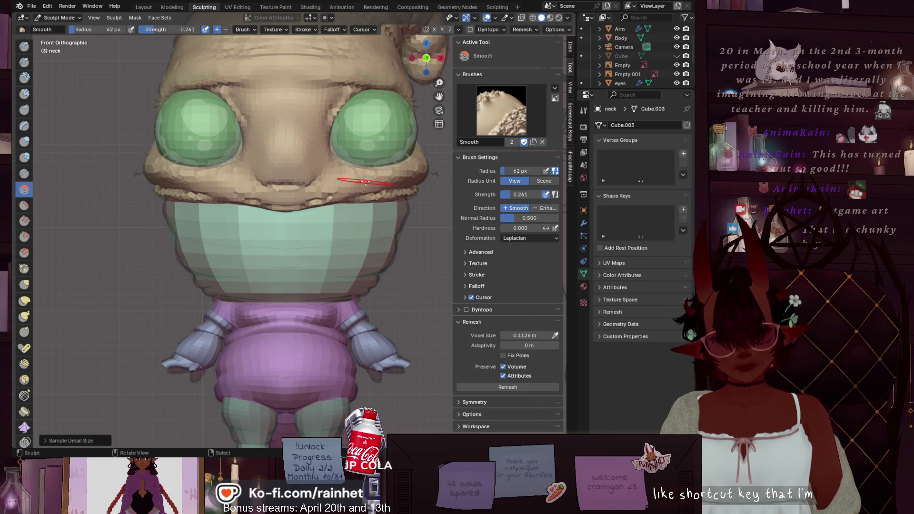
click(492, 387)
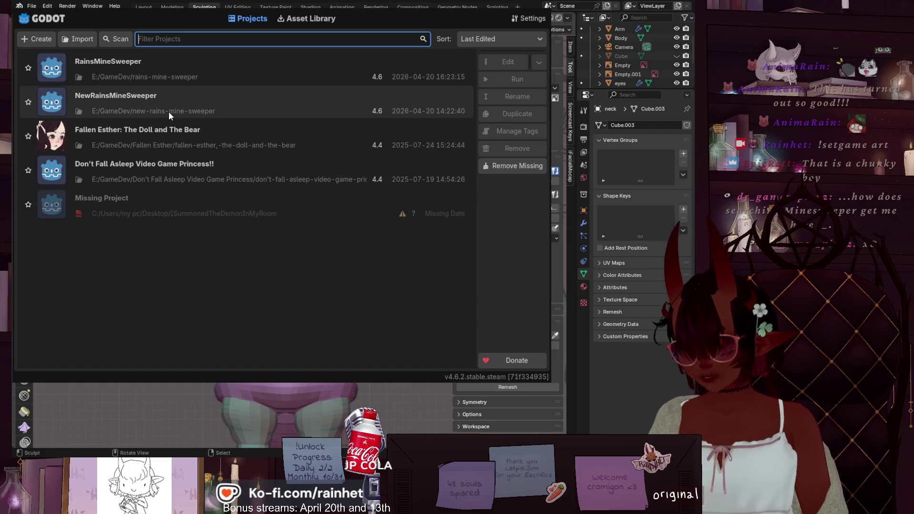
Select RainsMineSweeper in the Project Manager and open it in the editor.
click(194, 68)
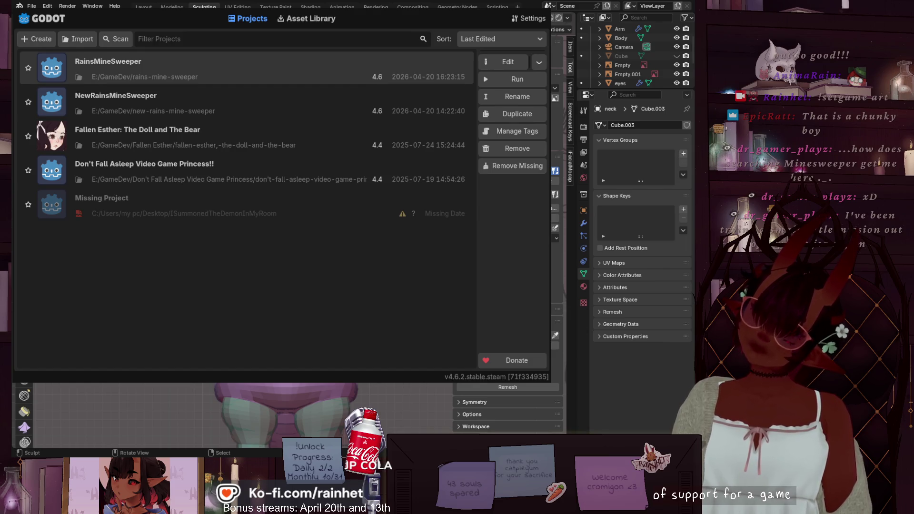
double_click(151, 65)
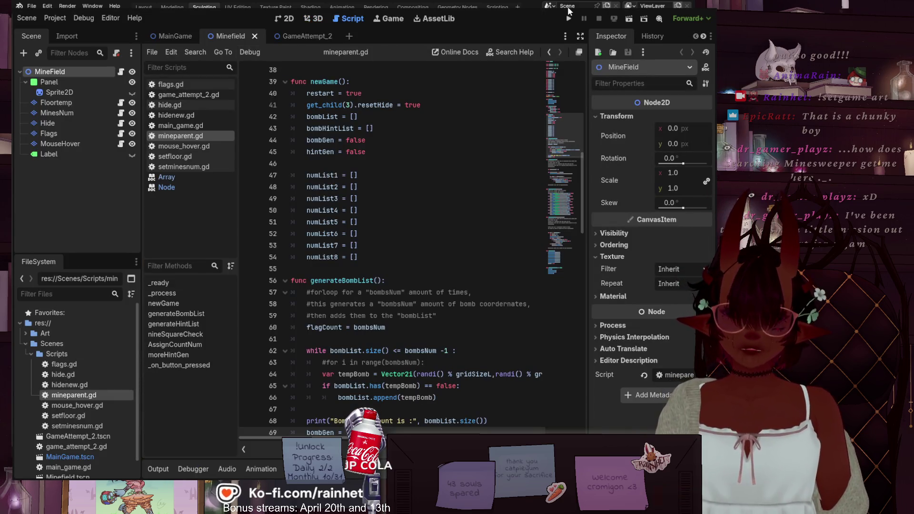
Switch to the MainGame scene in the 2D view and run the project with 40 mines.
click(296, 36)
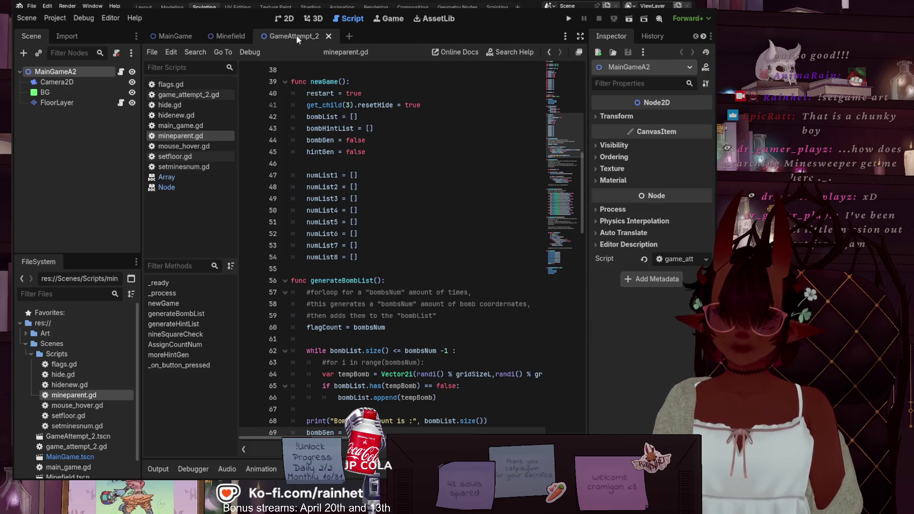
click(166, 38)
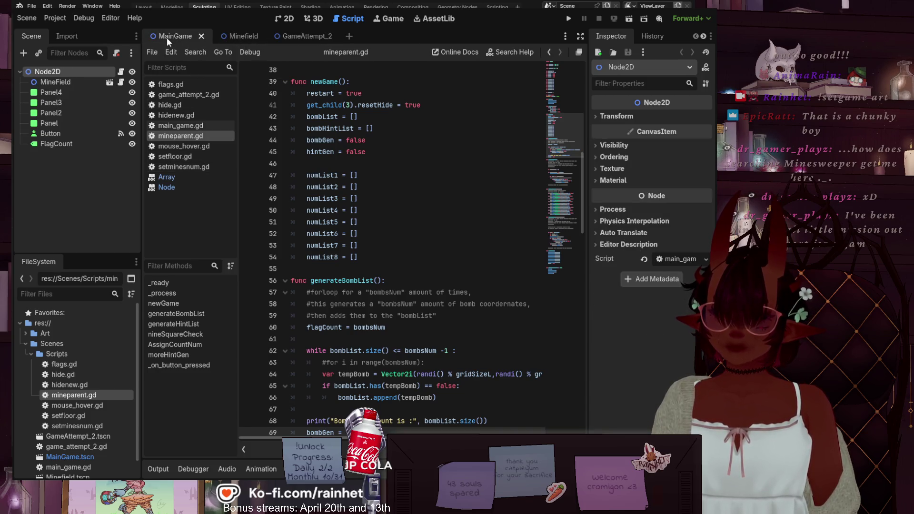
click(286, 19)
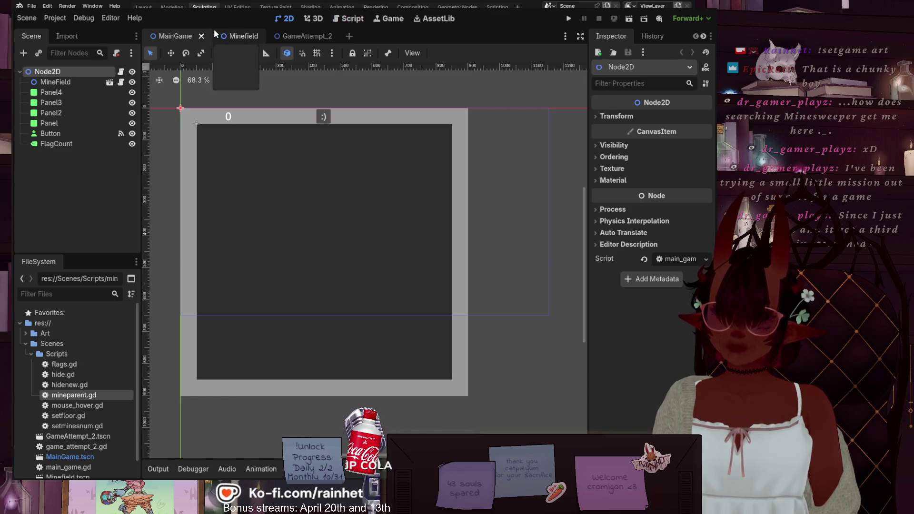
click(235, 32)
click(190, 37)
click(568, 19)
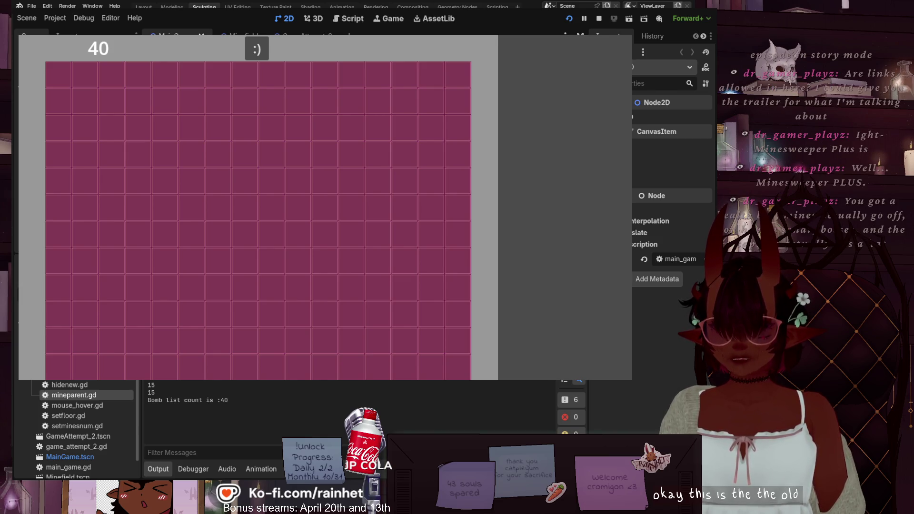
Enlarge the game window, flag two suspected mines, and reveal tiles to open empty areas.
mouse_move(493, 380)
mouse_down()
mouse_move(493, 490)
mouse_move(493, 395)
mouse_move(494, 406)
mouse_up()
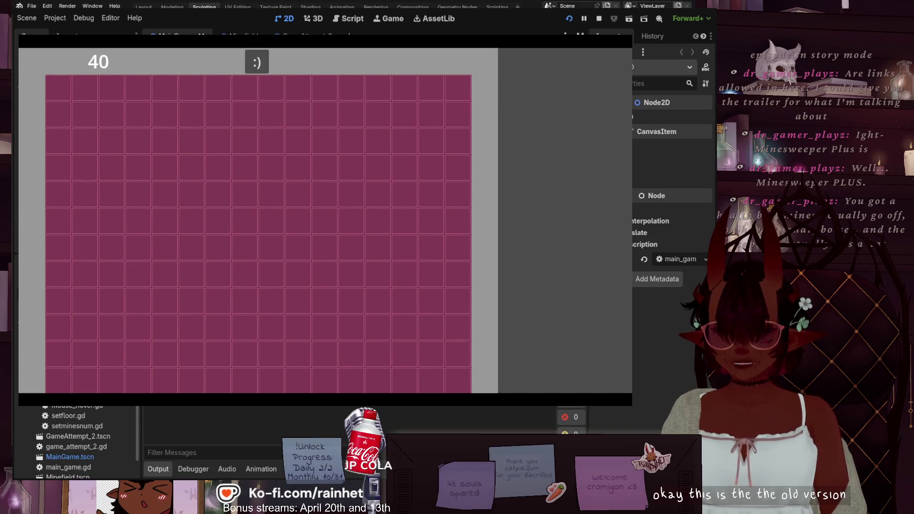
right_click(352, 176)
right_click(273, 195)
click(306, 142)
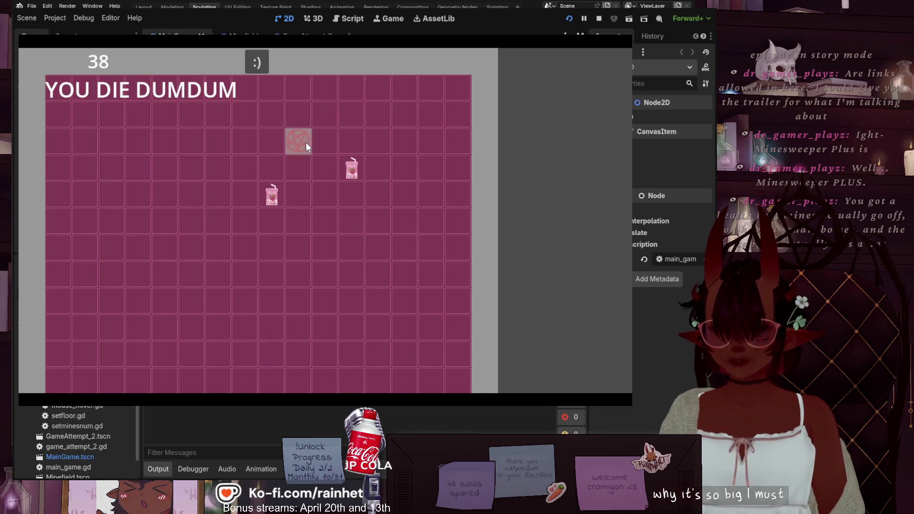
click(249, 146)
click(376, 222)
click(245, 222)
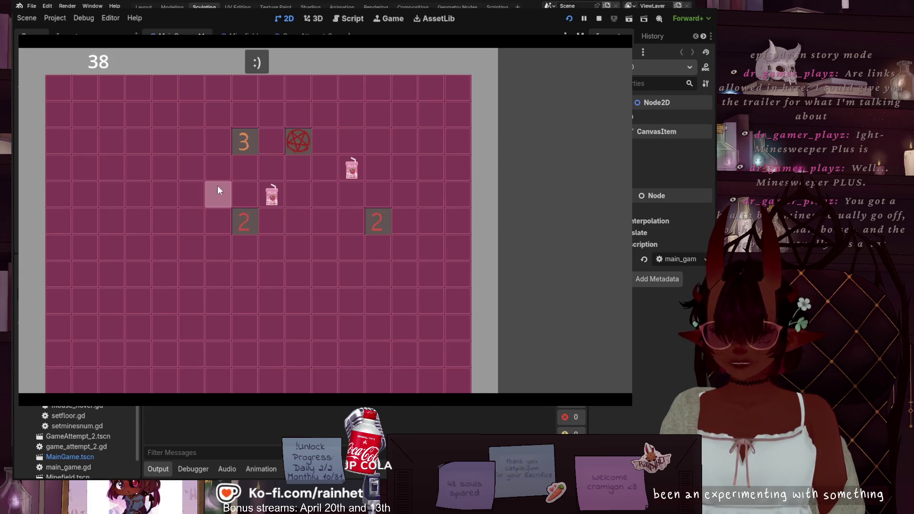
click(217, 189)
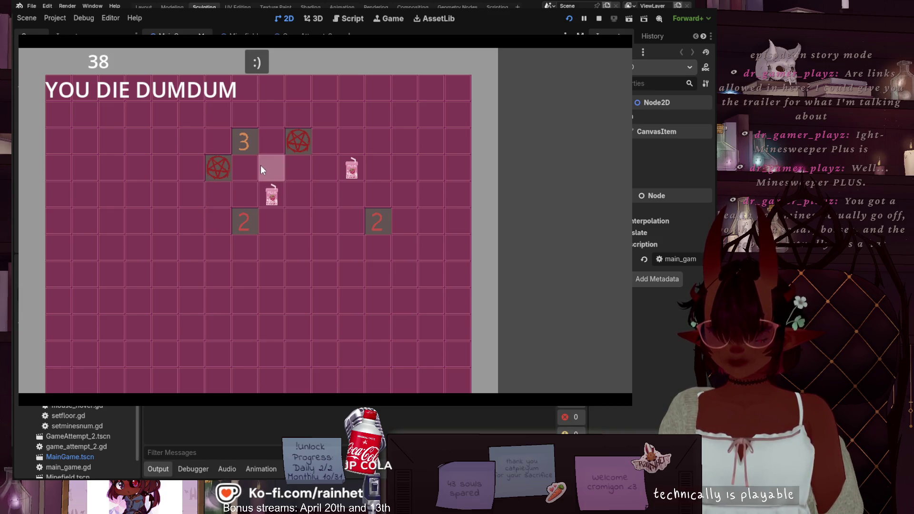
click(130, 269)
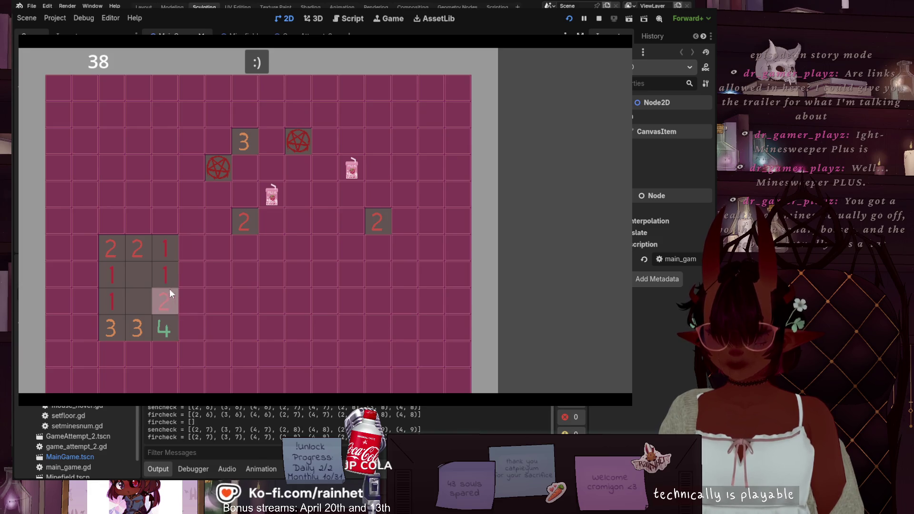
click(271, 308)
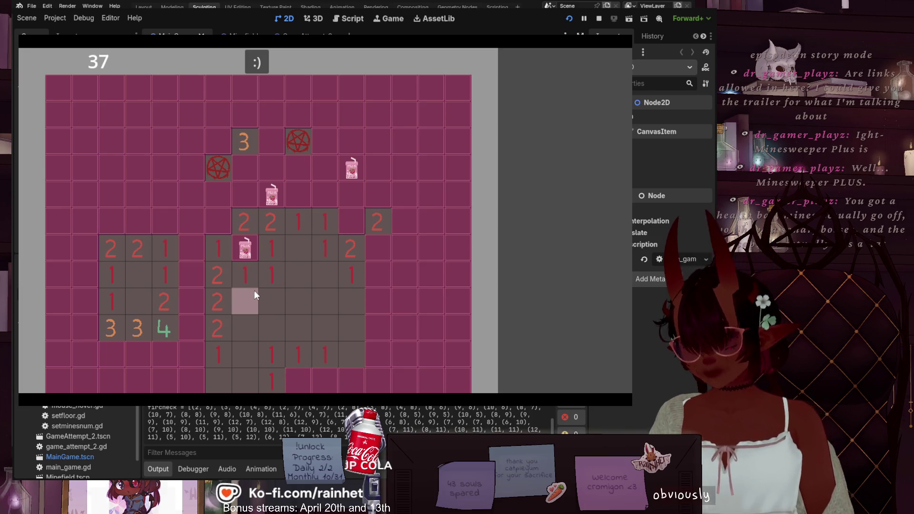
click(193, 247)
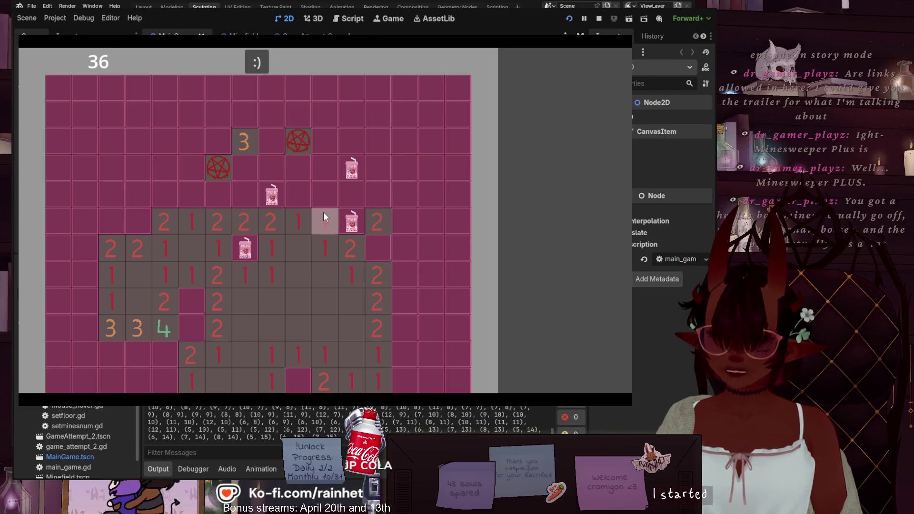
Remove a misplaced flag, flag bottom-left mines, reveal safe tiles, then stop the game.
right_click(271, 196)
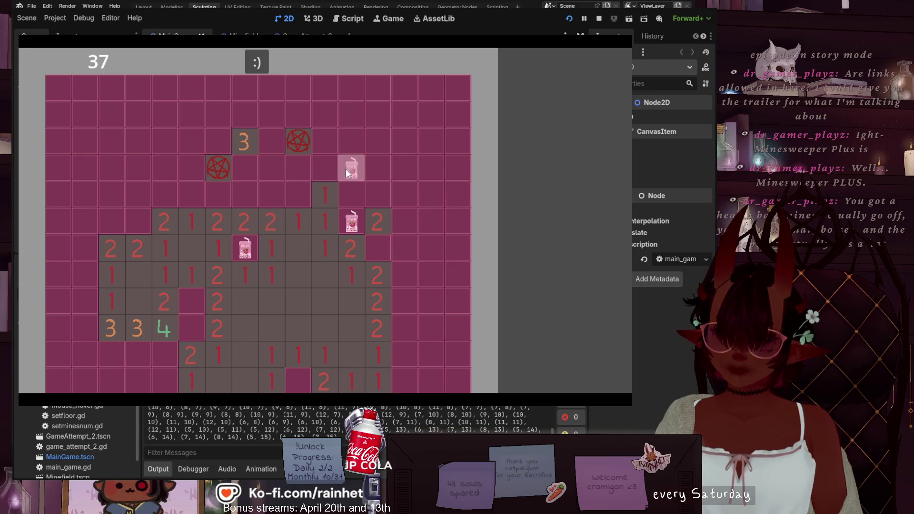
click(351, 193)
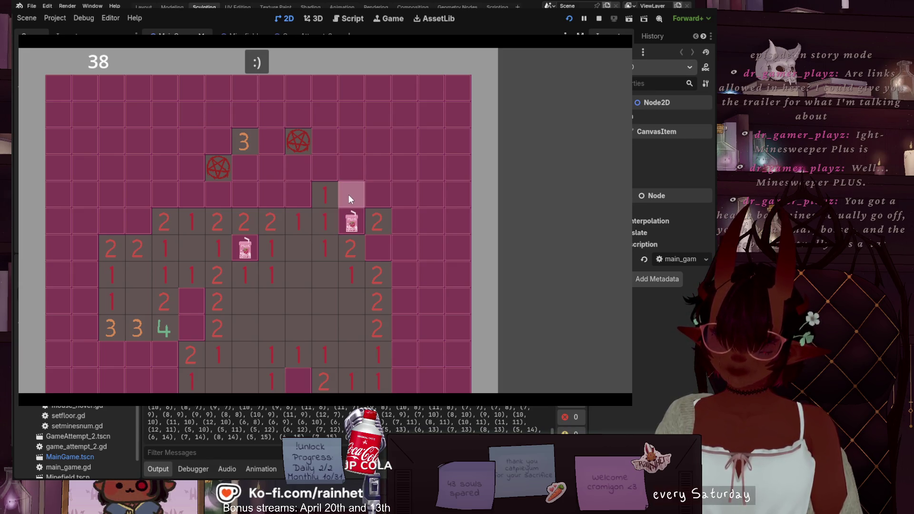
click(301, 197)
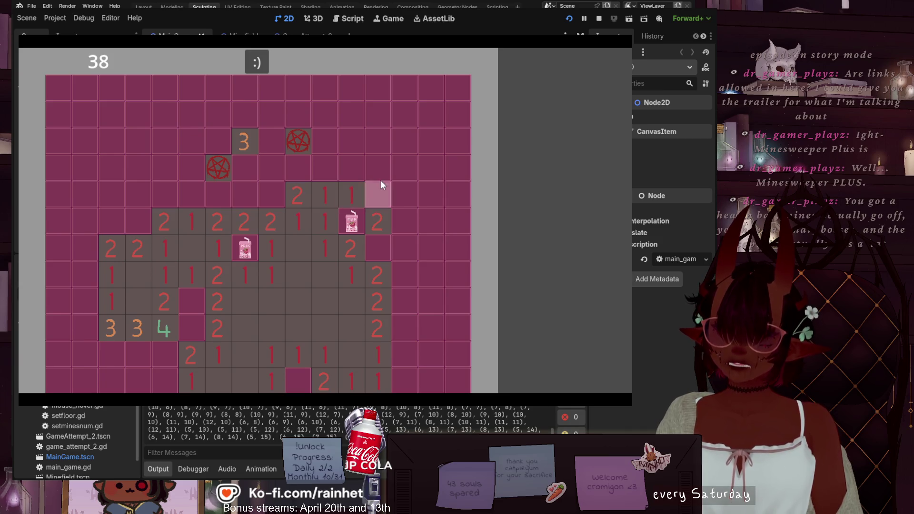
click(353, 174)
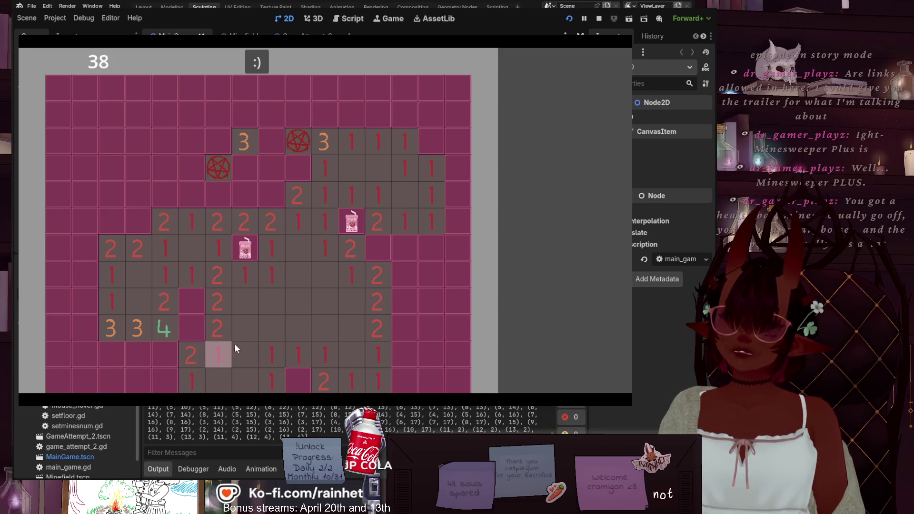
right_click(191, 302)
right_click(192, 327)
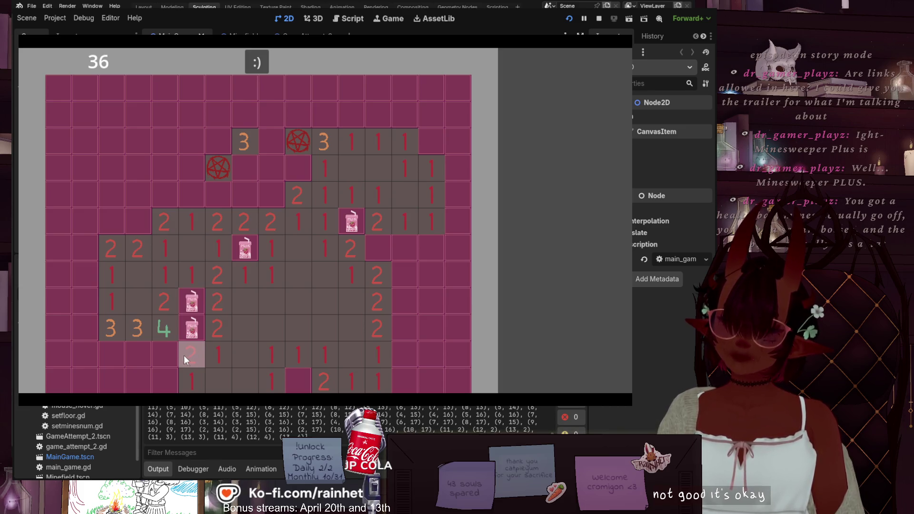
right_click(149, 352)
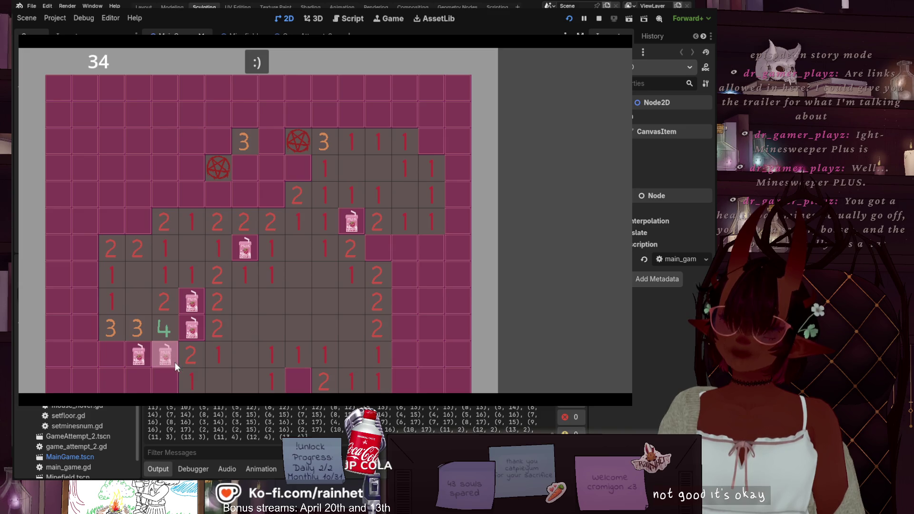
click(174, 372)
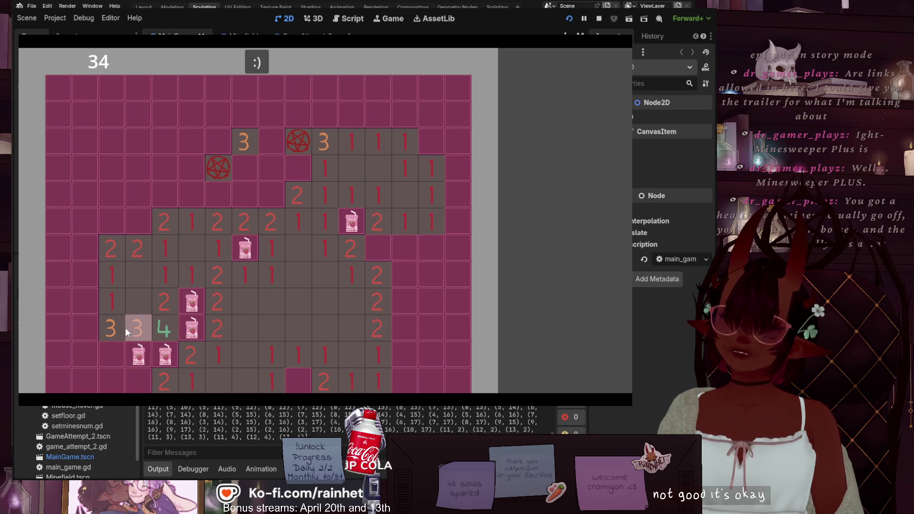
right_click(111, 354)
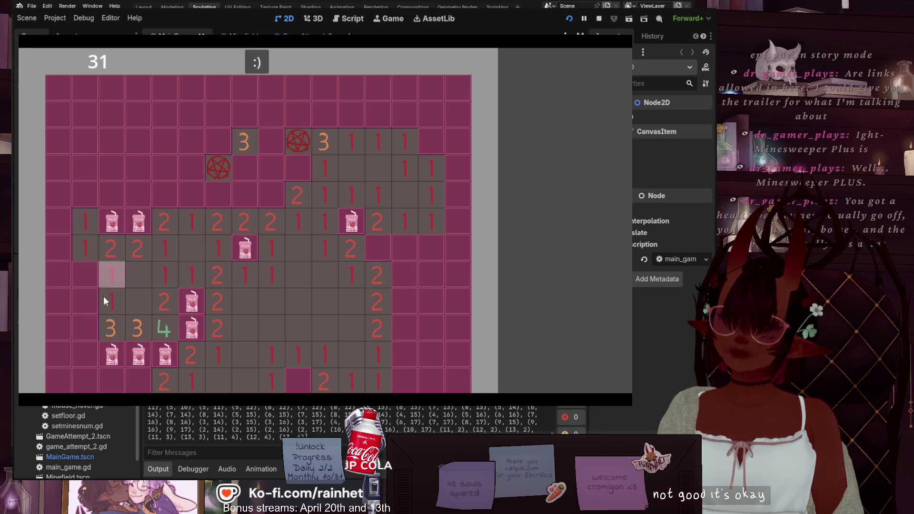
click(94, 276)
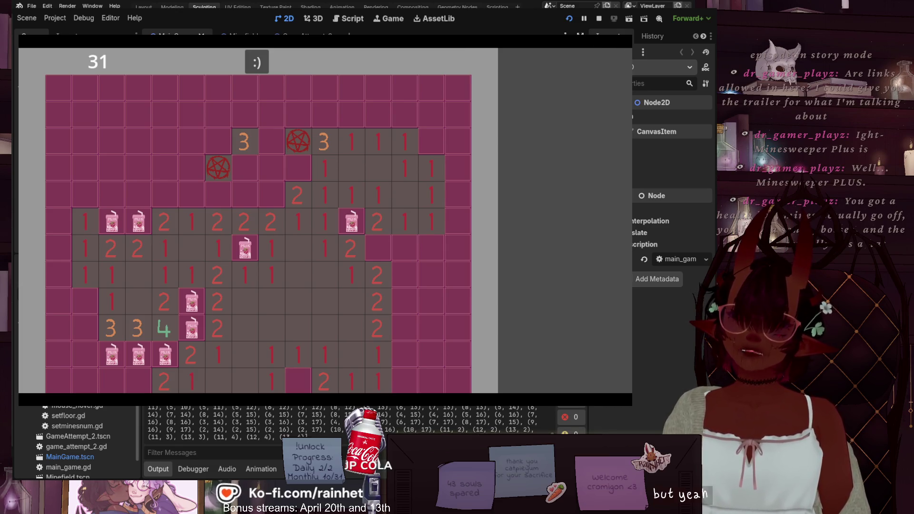
click(599, 18)
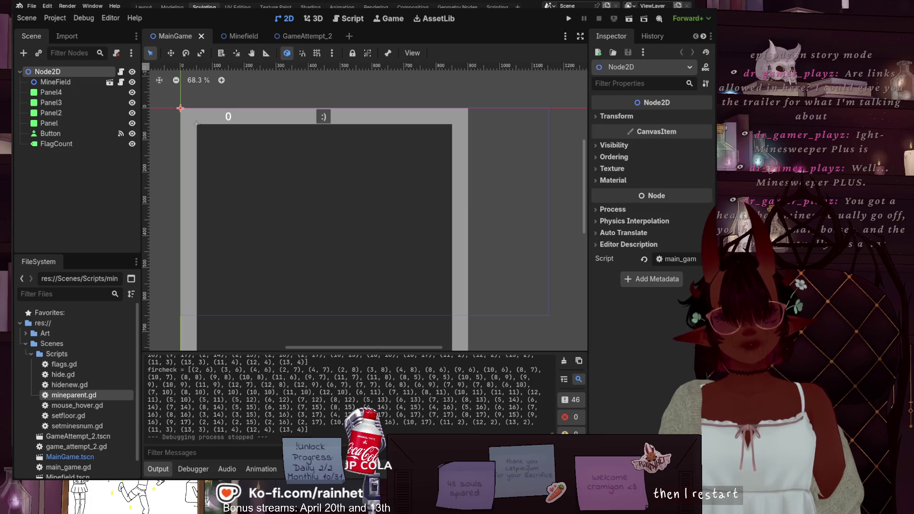
Switch to the other minesweeper project and run its 9×9, 10-mine board.
key(F5)
key(alt+Tab)
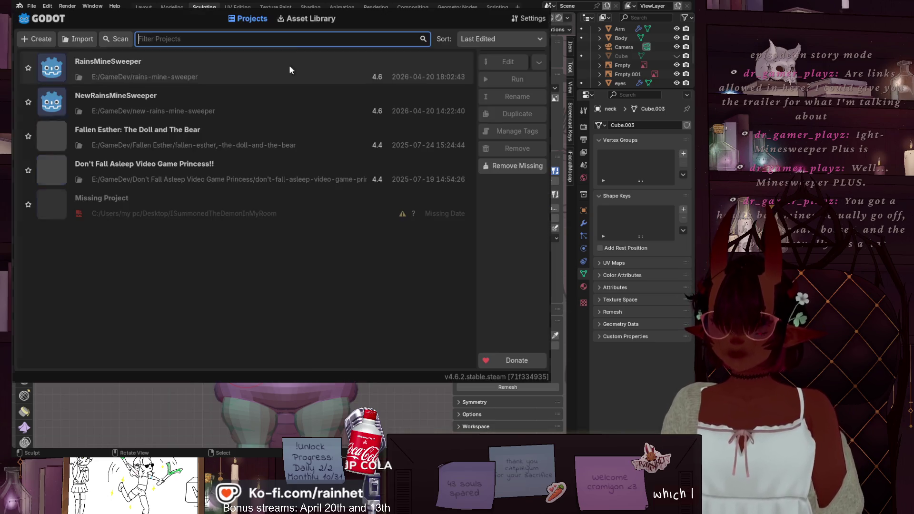
double_click(173, 104)
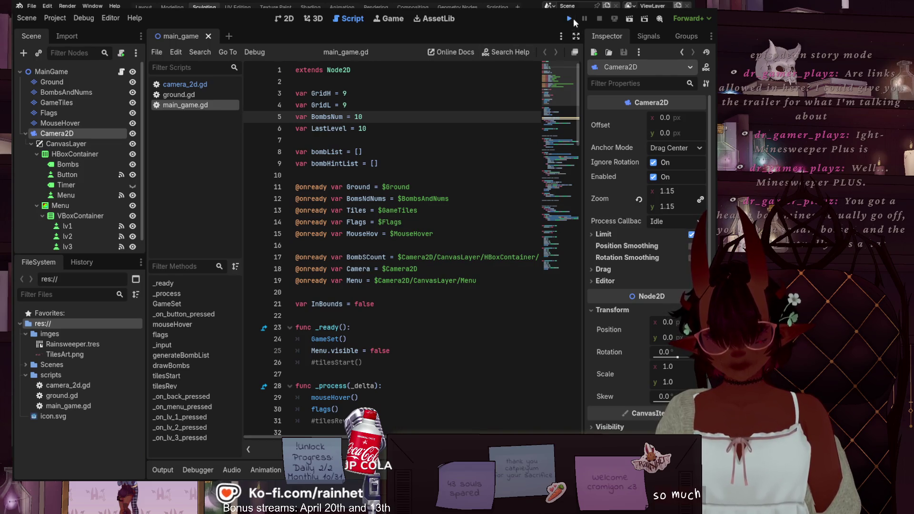
click(571, 19)
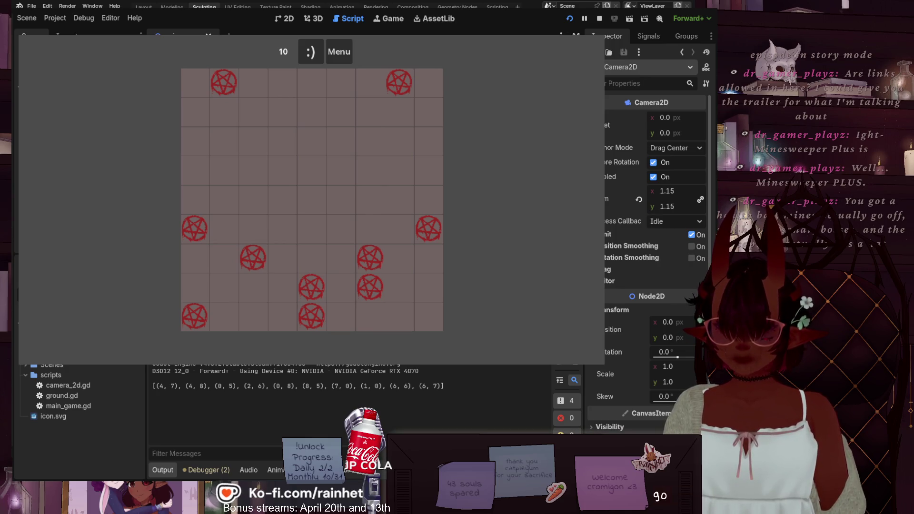
Reset the minesweeper board a few times, then switch to Intermediate difficulty with 40 mines.
click(307, 58)
click(307, 58)
click(307, 58)
click(309, 58)
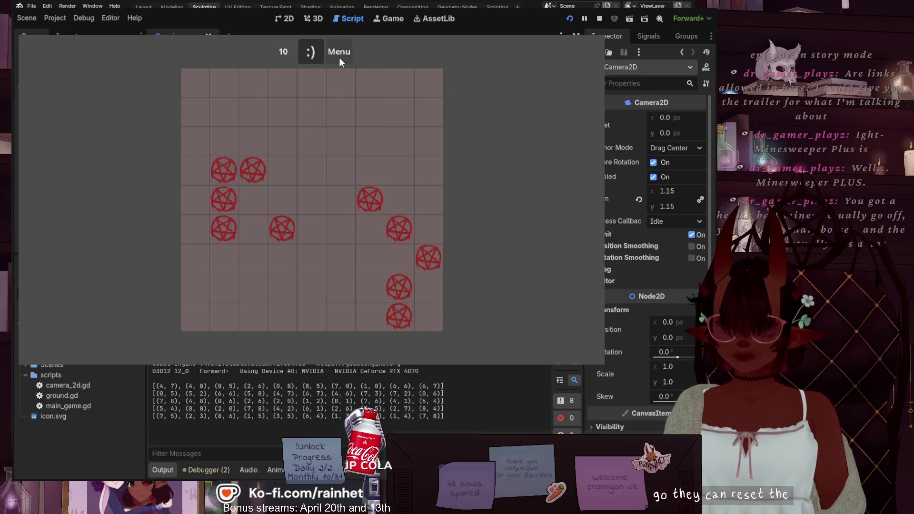
click(339, 58)
click(331, 182)
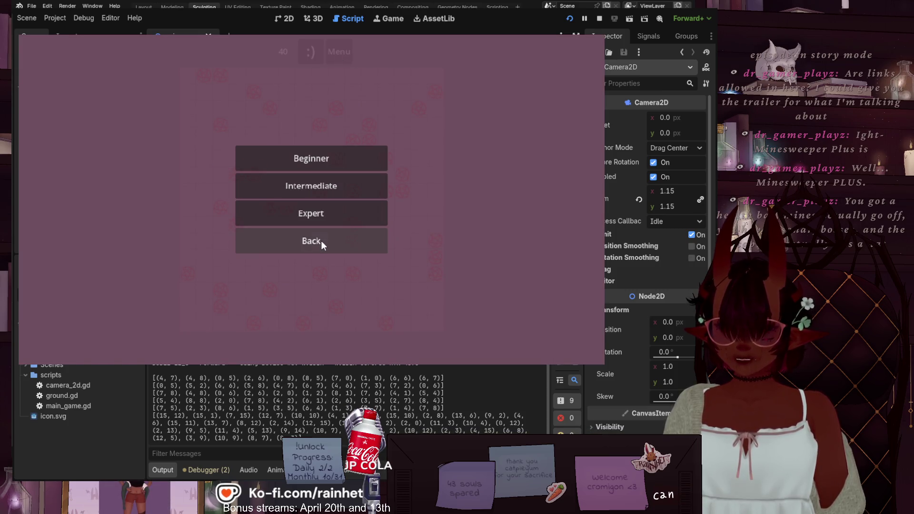
click(321, 240)
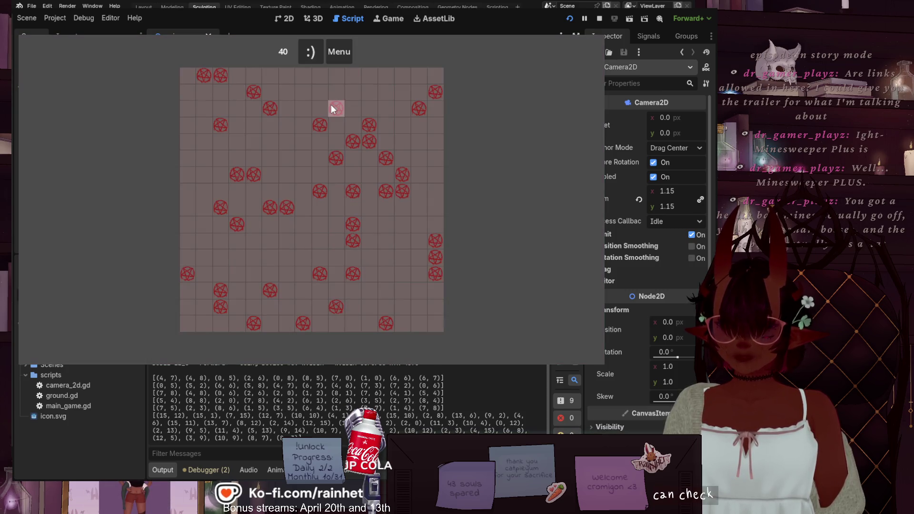
Switch the game to Expert difficulty with 99 mines and reset the board.
click(312, 56)
click(312, 56)
click(311, 56)
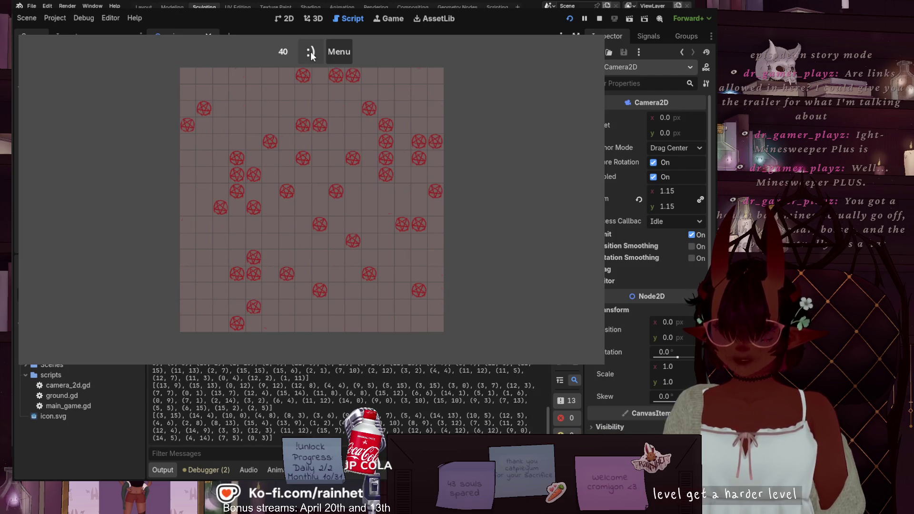
click(339, 51)
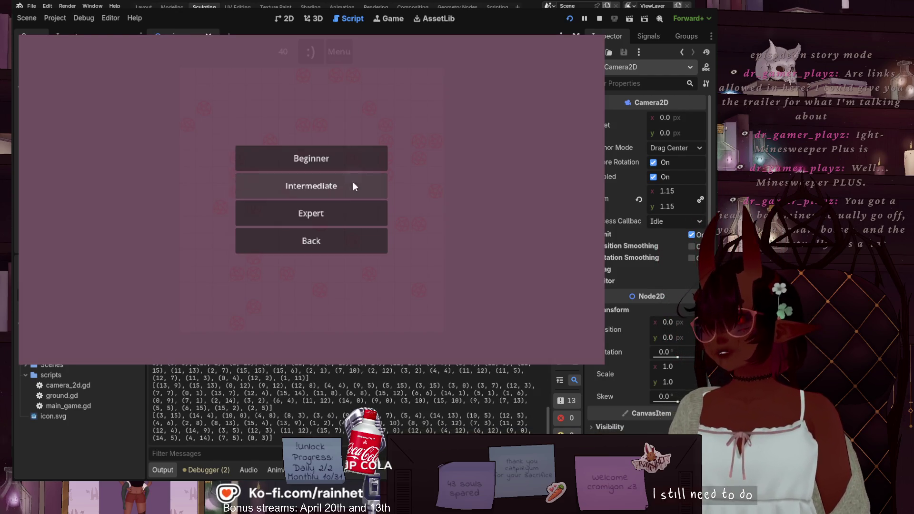
click(345, 224)
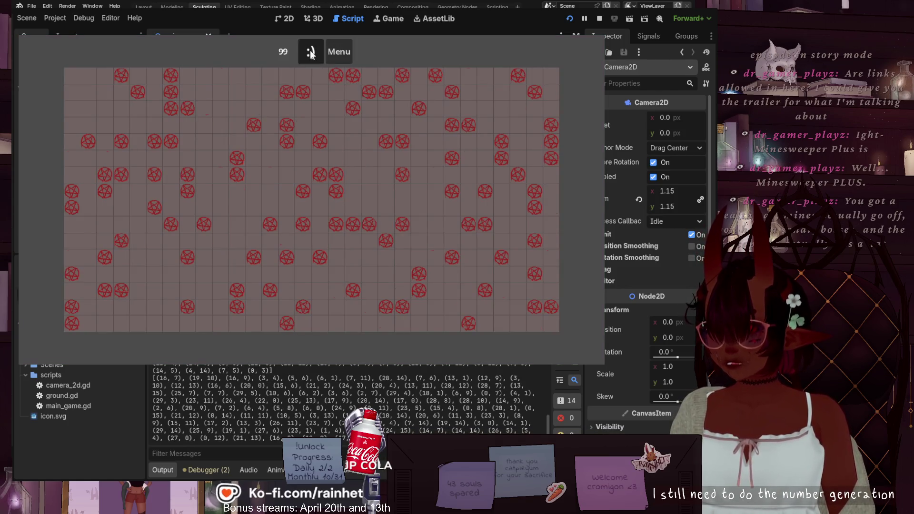
click(311, 56)
Flag eight cells on the Expert board as suspected mines.
right_click(319, 142)
right_click(203, 175)
right_click(303, 125)
right_click(336, 241)
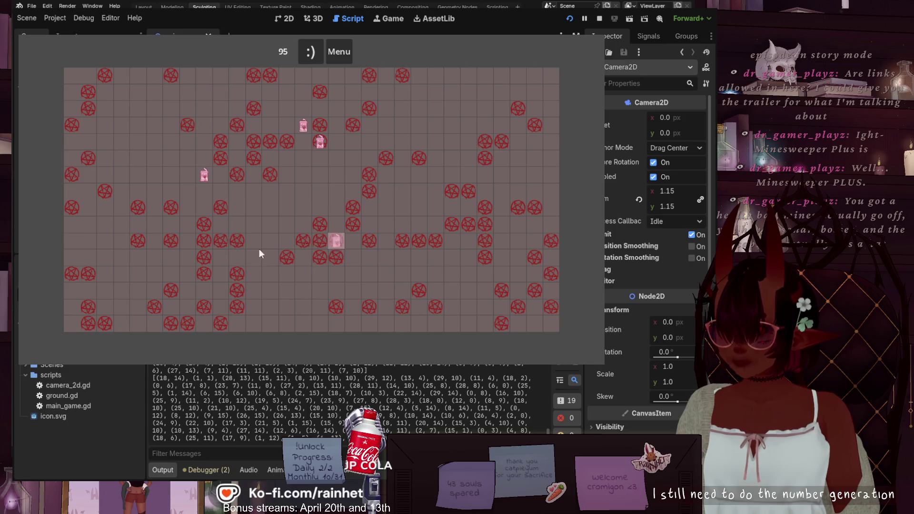
right_click(237, 258)
right_click(303, 257)
right_click(352, 207)
right_click(336, 125)
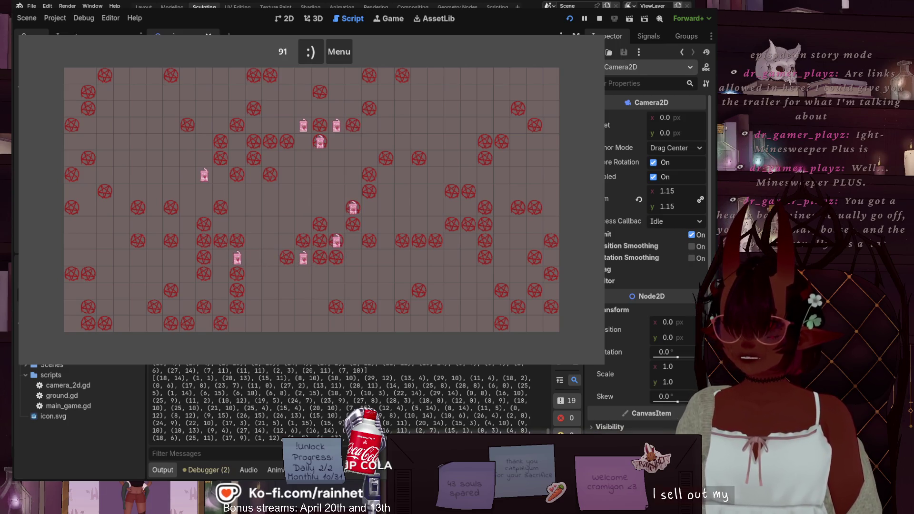
Return to Beginner difficulty with 10 mines, reset the board, and stop the running game.
click(317, 56)
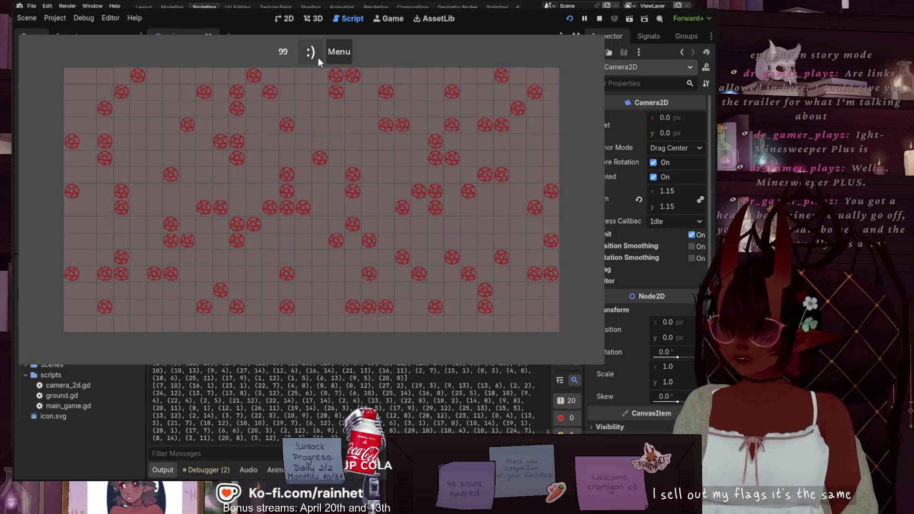
click(346, 54)
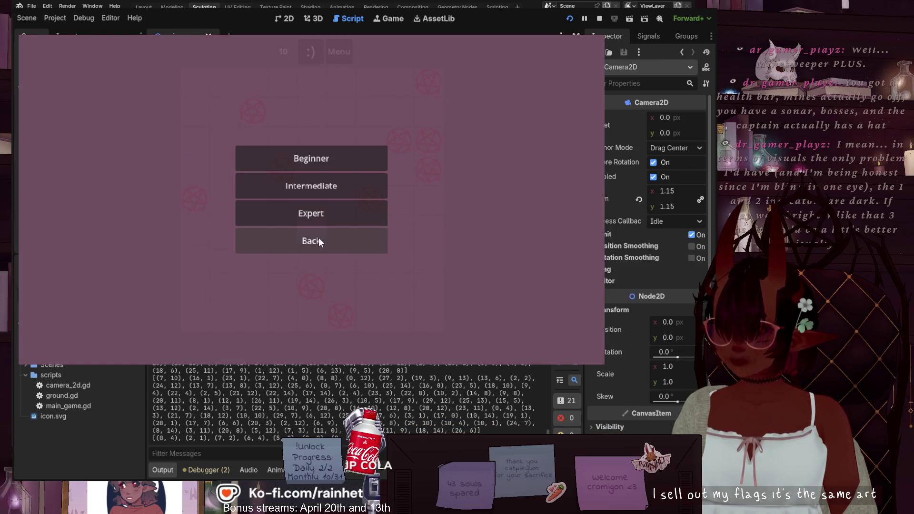
click(318, 241)
click(317, 51)
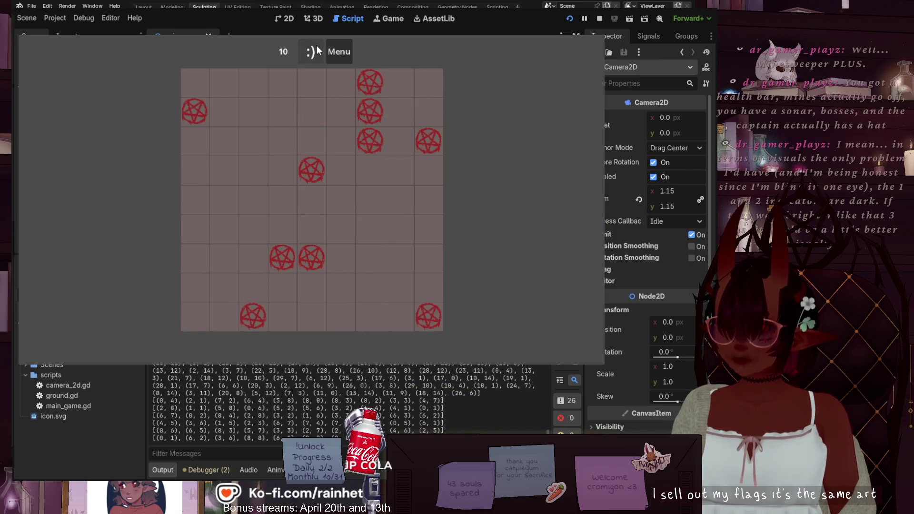
click(317, 50)
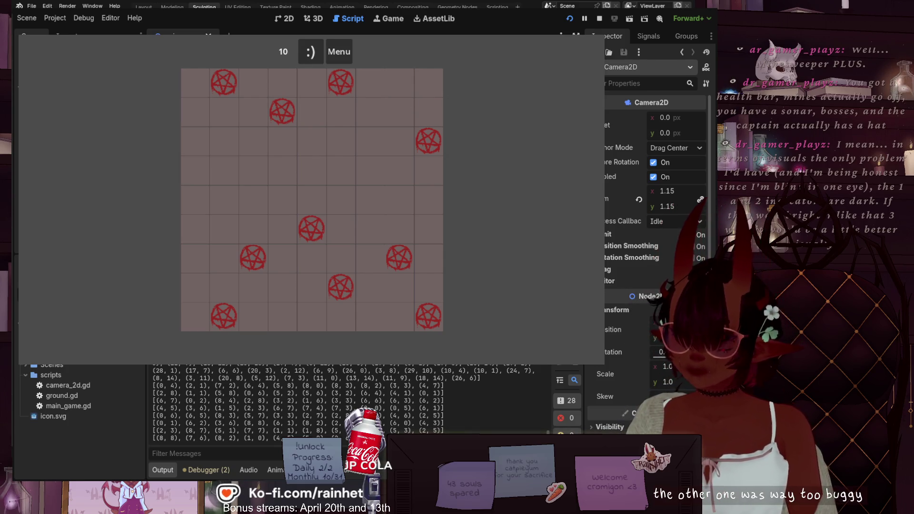
key(F8)
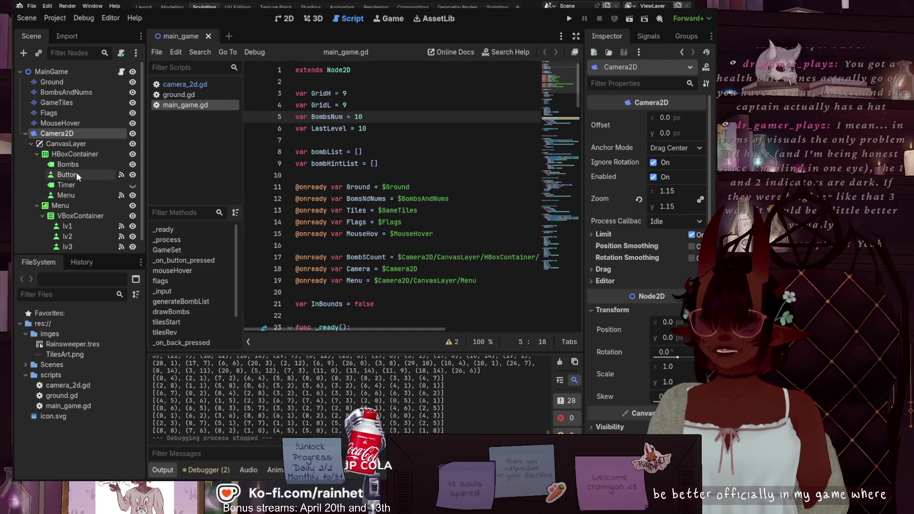
Select the MouseHover tile layer node in the Scene dock.
scroll(72, 201, down, 1)
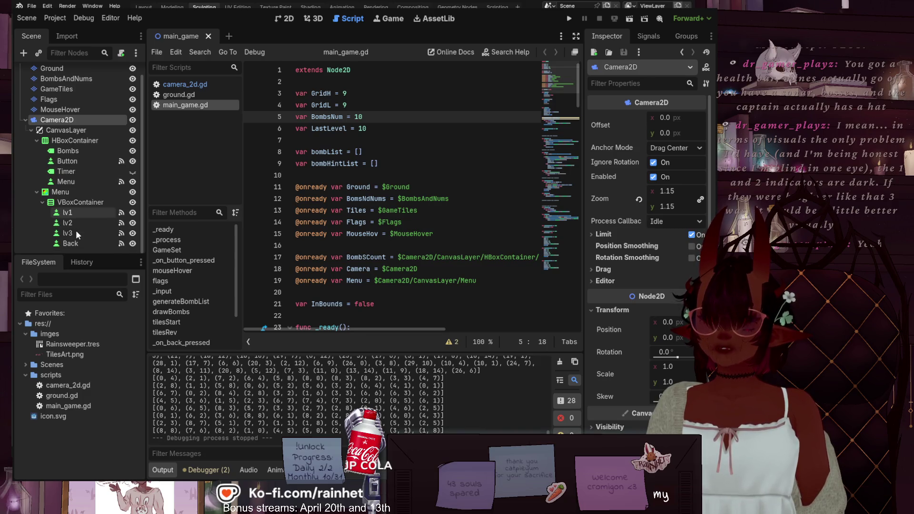
click(60, 109)
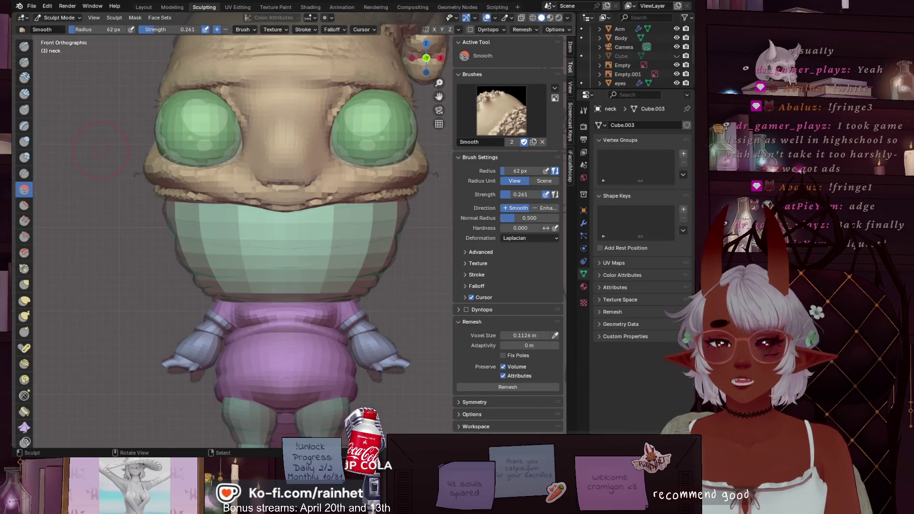
Lower the remesh voxel size to 0.07063 m.
scroll(64, 253, down, 2)
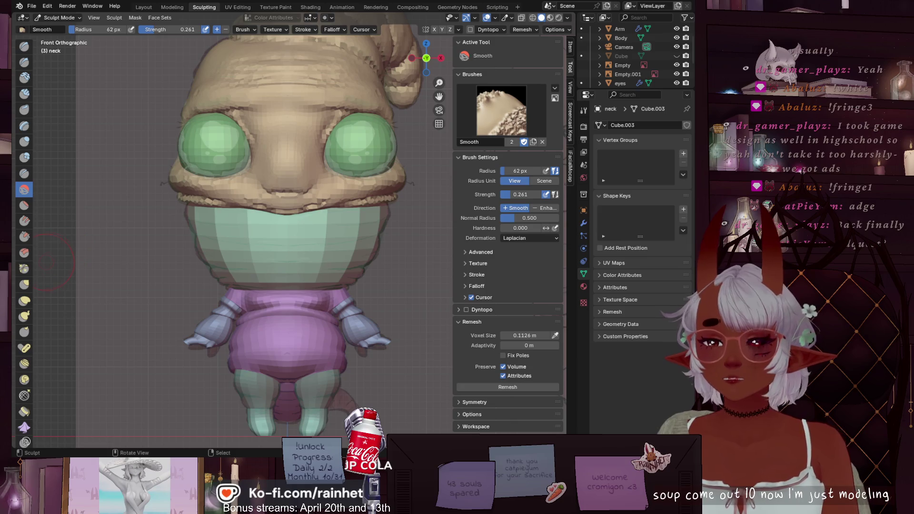
scroll(321, 173, up, 2)
scroll(316, 234, up, 3)
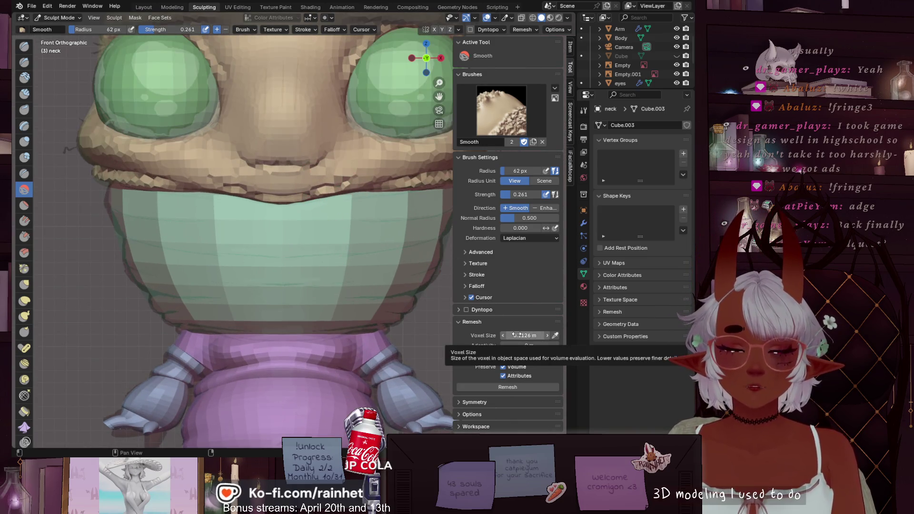
drag(519, 335, 516, 335)
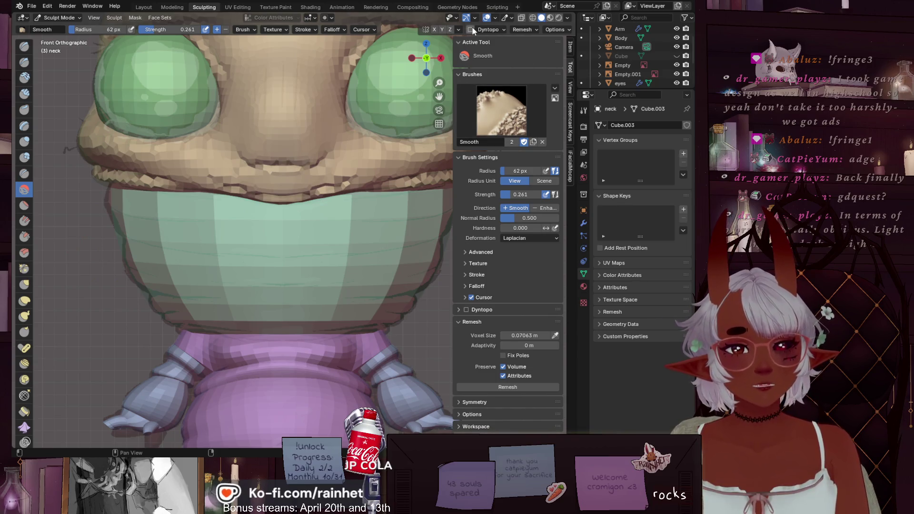
click(523, 30)
click(523, 30)
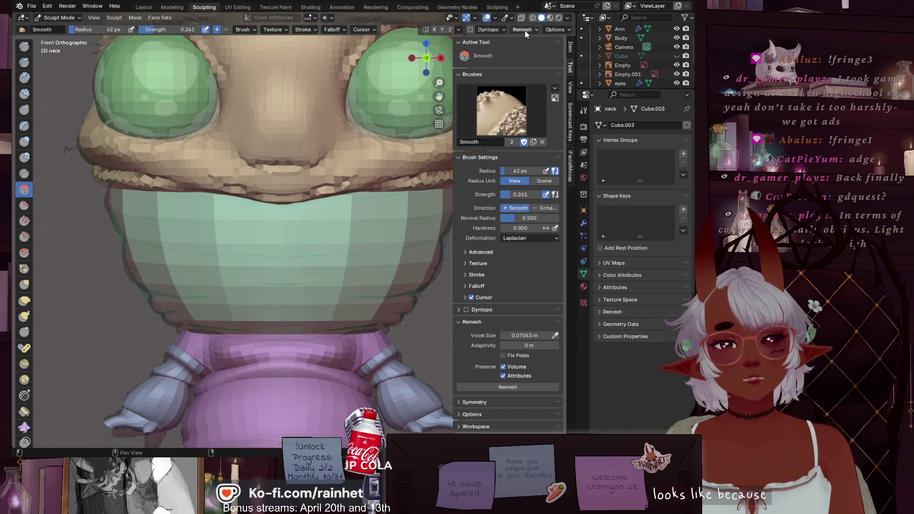
Collapse the side panel, frame the character, and smooth the bumpy nose between the eyes.
scroll(216, 332, down, 2)
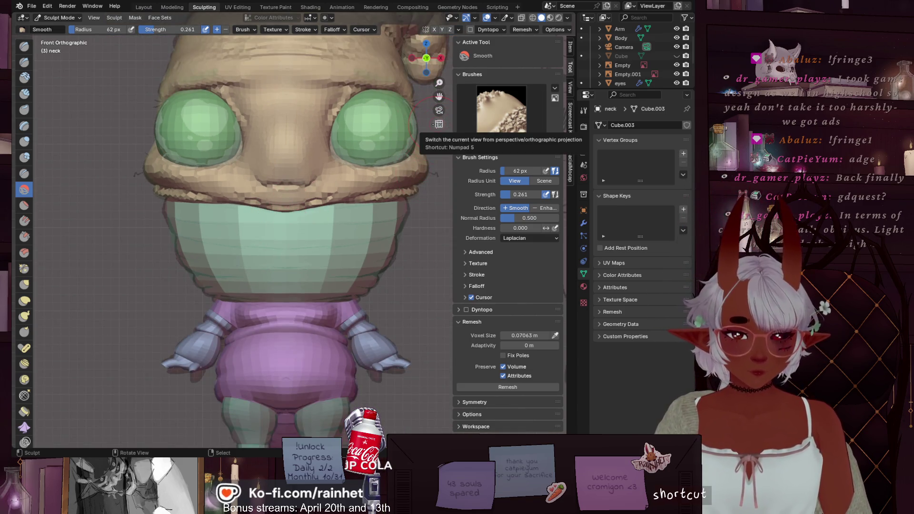
drag(453, 128, 566, 125)
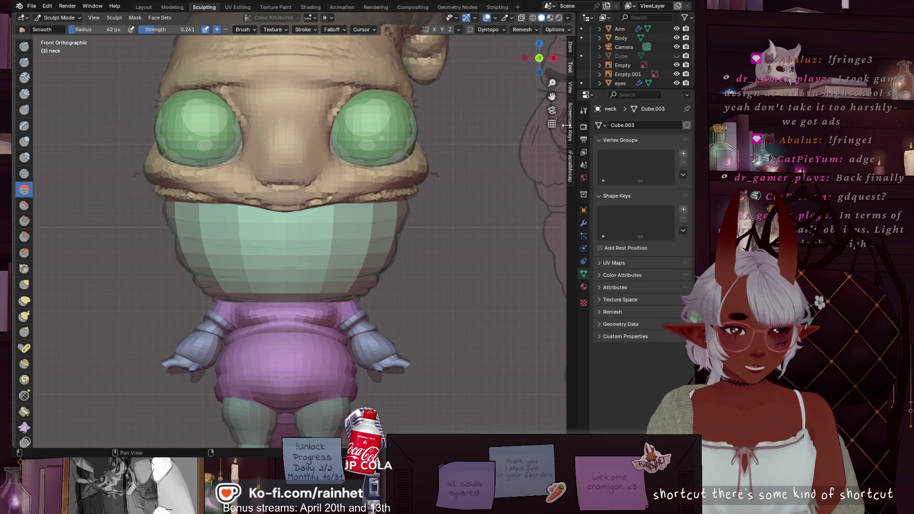
scroll(281, 207, down, 3)
mouse_move(281, 207)
shift+middle_down()
mouse_move(329, 226)
mouse_move(319, 232)
shift+middle_up()
drag(313, 220, 306, 212)
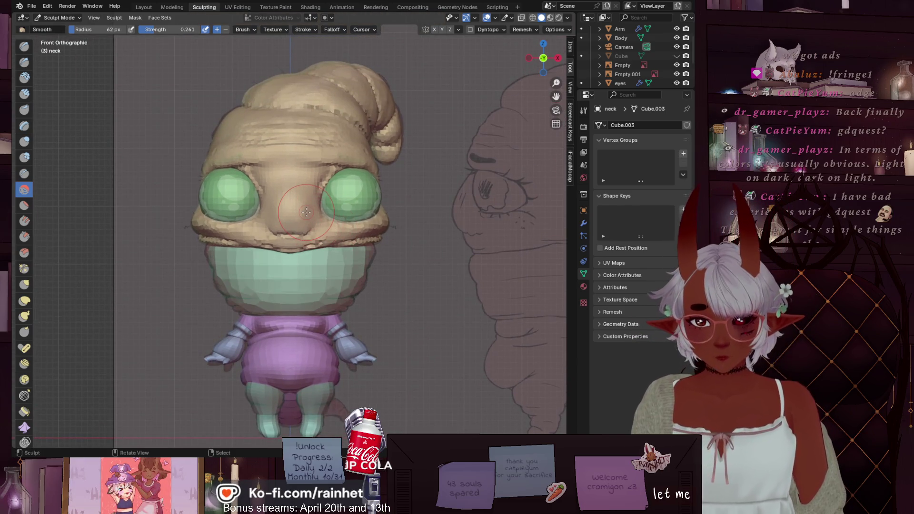
key(ctrl+z)
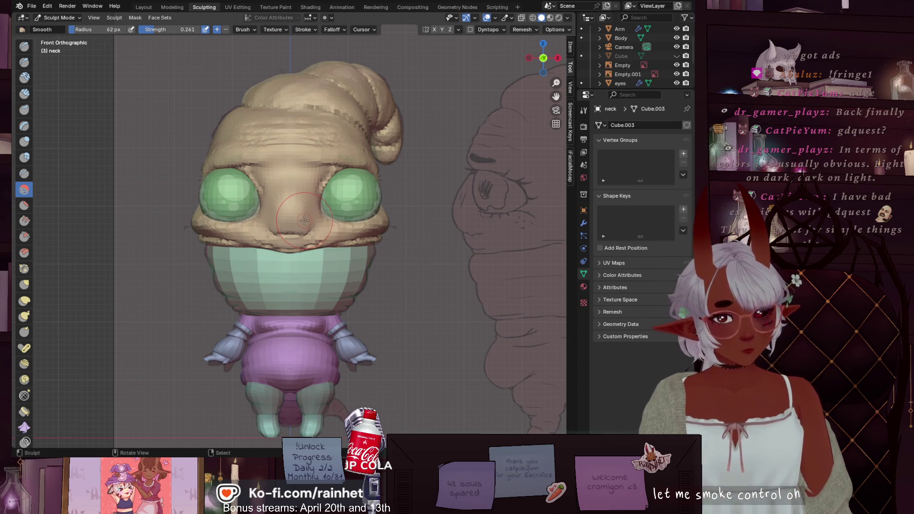
drag(304, 220, 329, 210)
Set a finer remesh voxel size of about 0.0136 m with the interactive R adjustment.
key(F3)
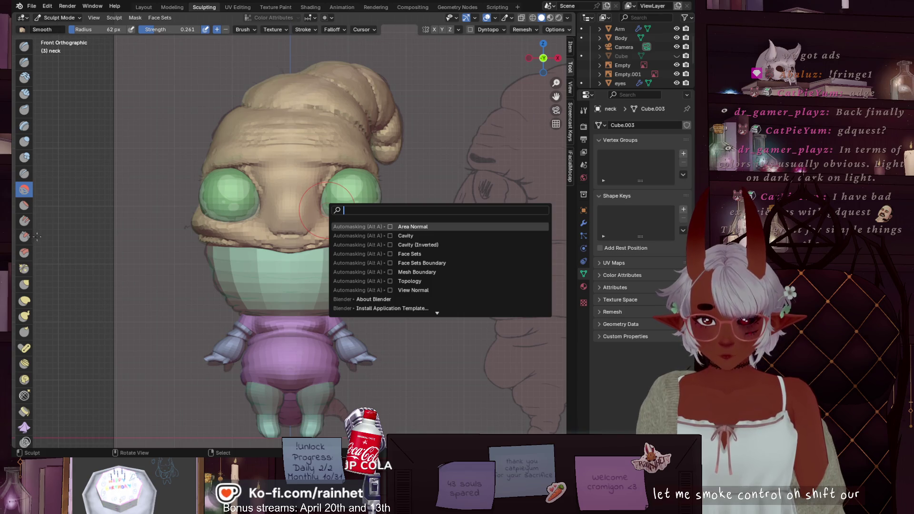
key(Escape)
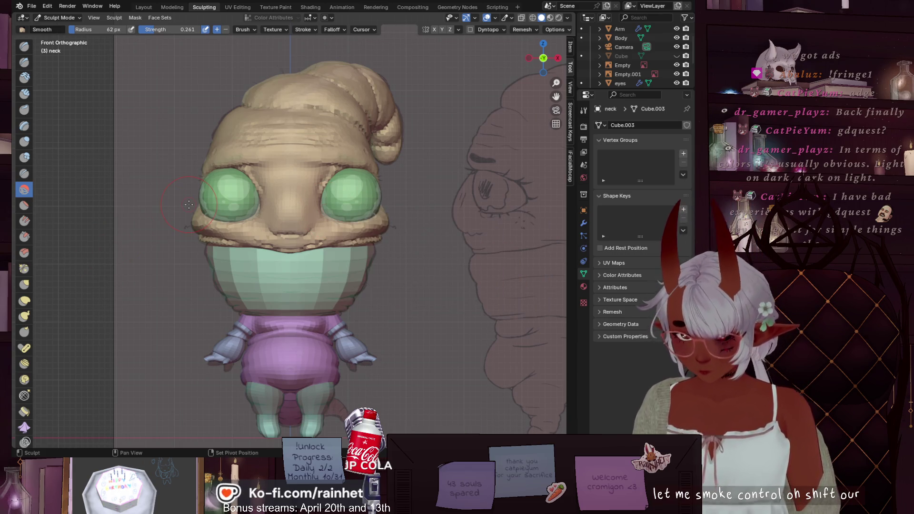
scroll(199, 205, down, 3)
scroll(282, 226, up, 2)
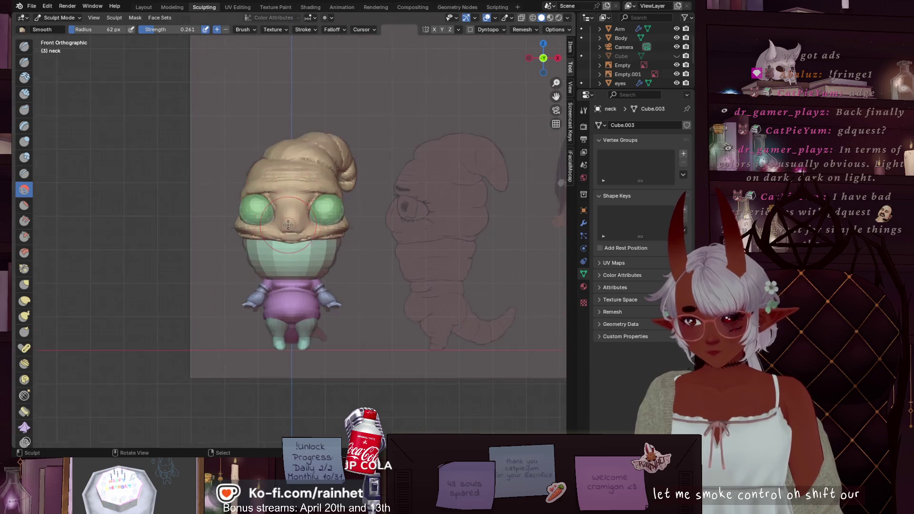
key(r)
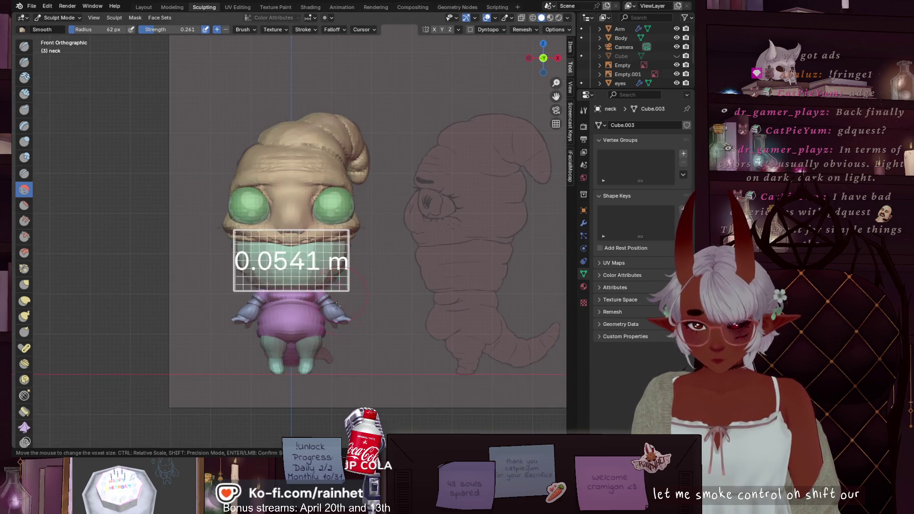
click(314, 286)
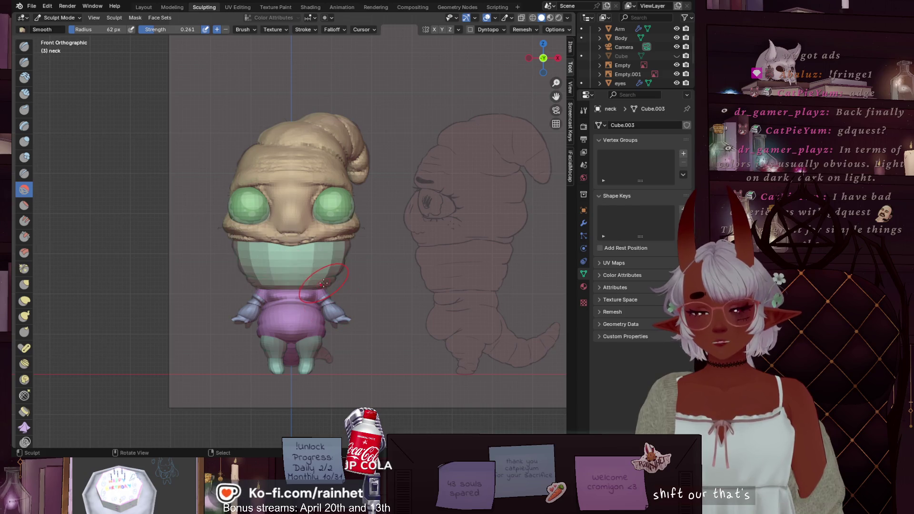
scroll(331, 284, up, 5)
scroll(331, 284, up, 2)
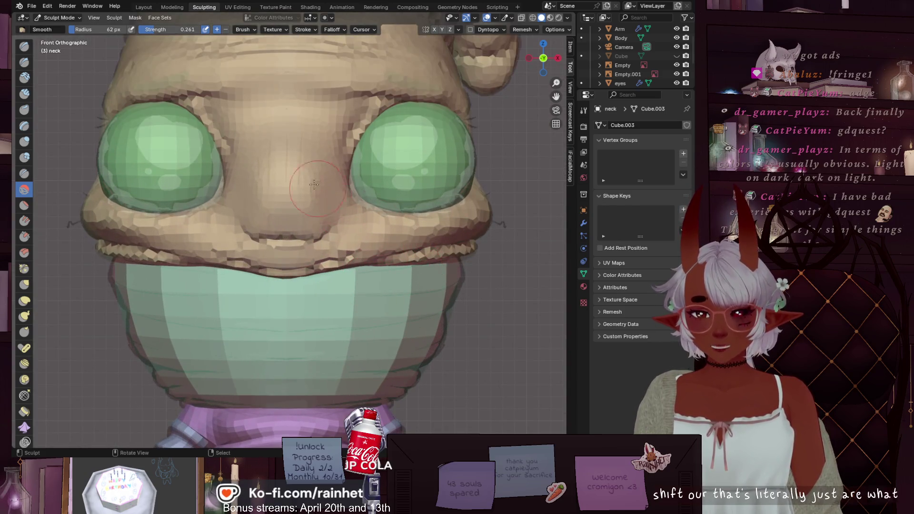
key(r)
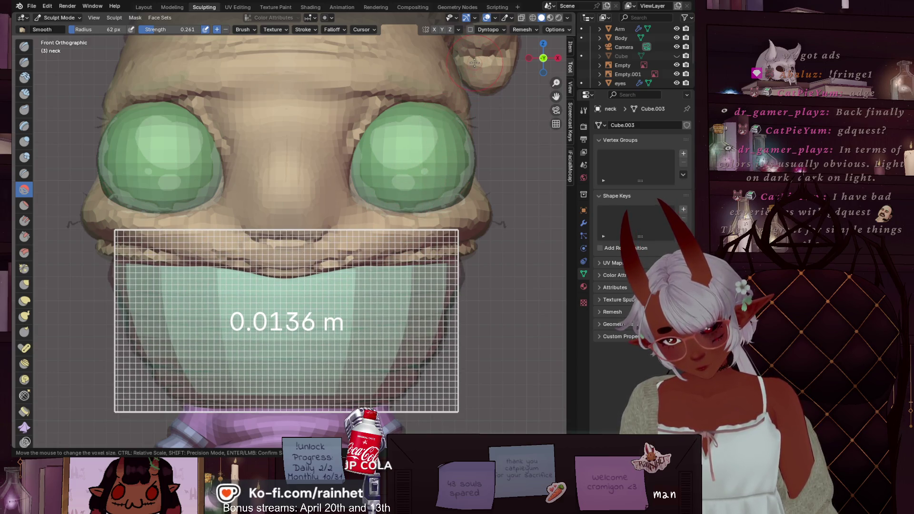
click(475, 56)
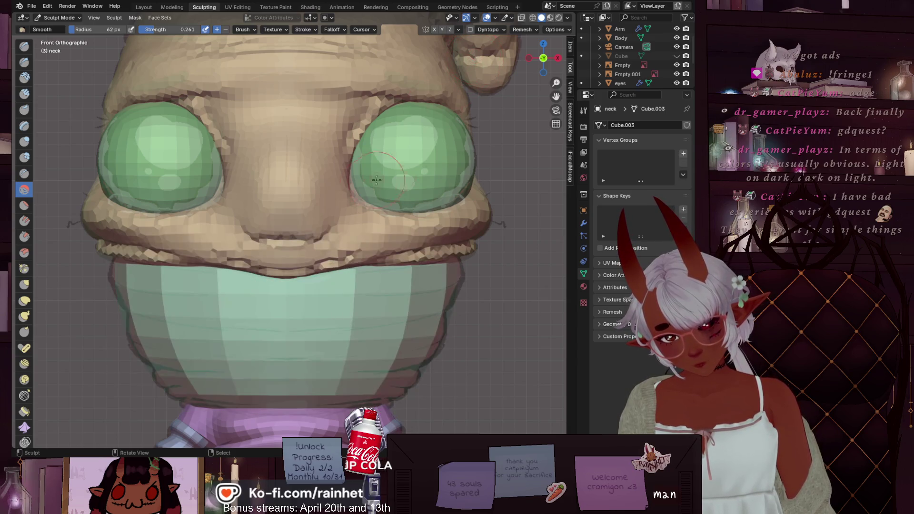
Recheck the 0.0136 m voxel size and orbit around the neck.
scroll(286, 299, down, 3)
key(r)
click(301, 287)
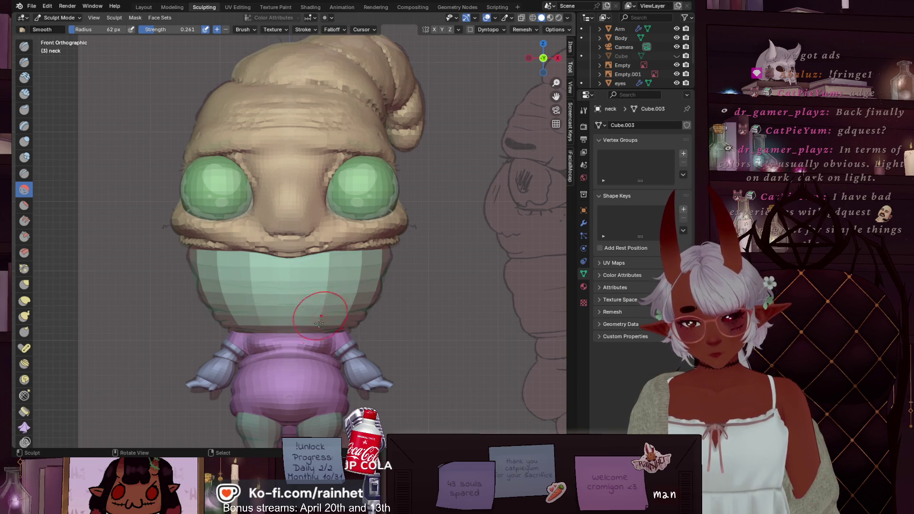
scroll(319, 323, up, 3)
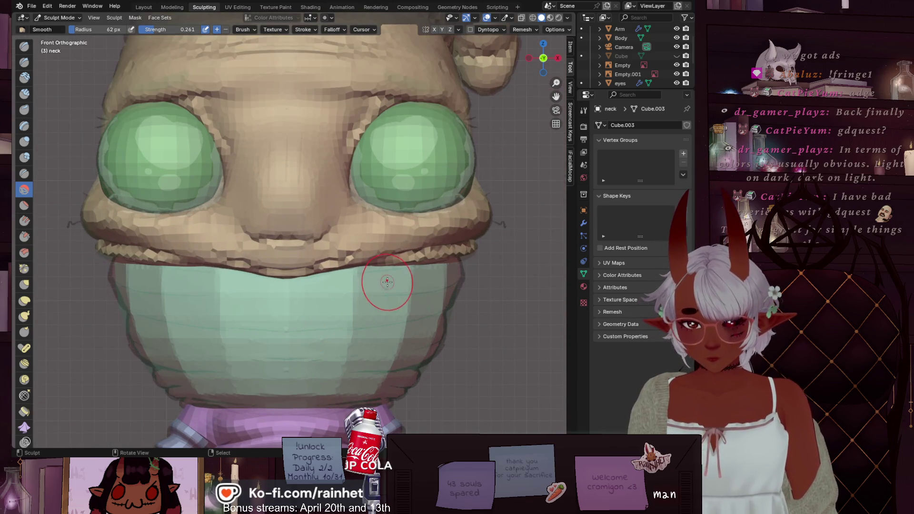
scroll(379, 279, down, 3)
mouse_move(379, 279)
middle_down()
mouse_move(335, 294)
mouse_move(373, 265)
mouse_move(362, 295)
middle_up()
scroll(373, 265, up, 5)
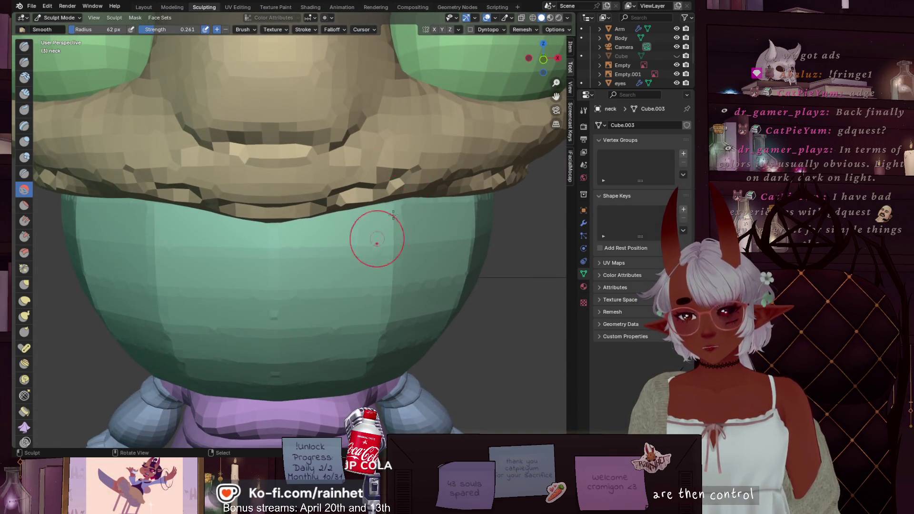
Inspect the neck mesh in wireframe without X-ray, ending in front orthographic view.
click(532, 18)
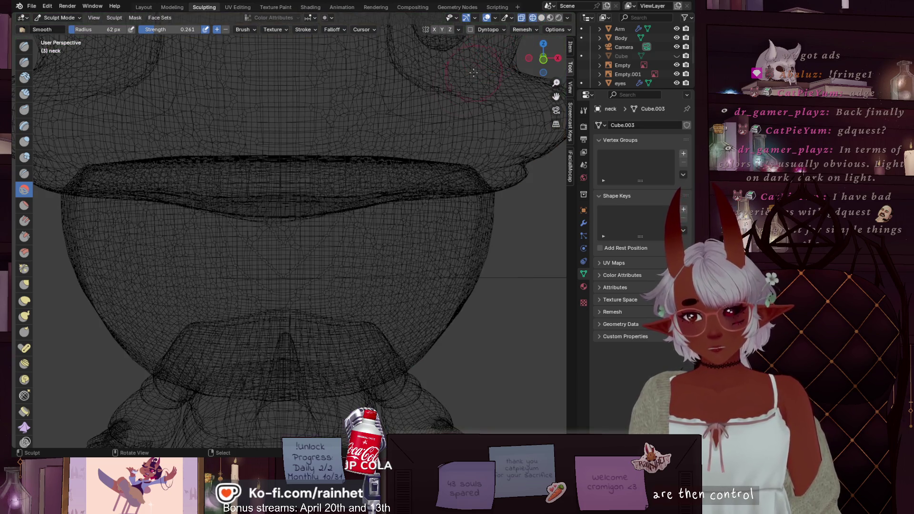
scroll(473, 72, down, 5)
middle_drag(377, 62, 367, 61)
scroll(368, 61, up, 5)
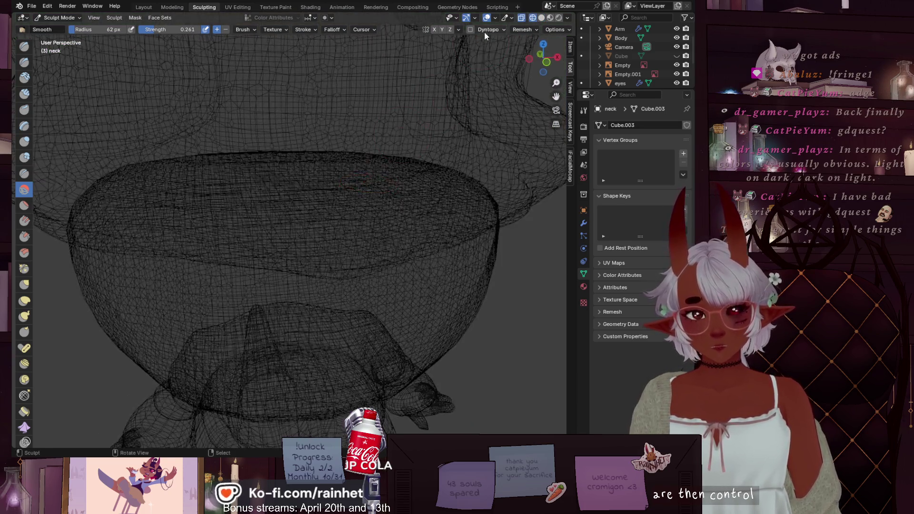
click(521, 19)
mouse_move(381, 199)
middle_down()
mouse_move(378, 148)
mouse_move(543, 153)
middle_up()
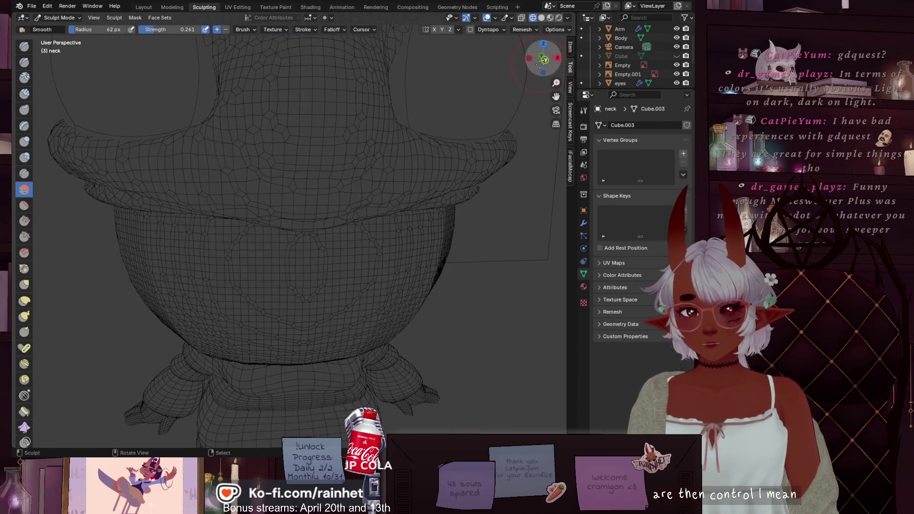
click(505, 19)
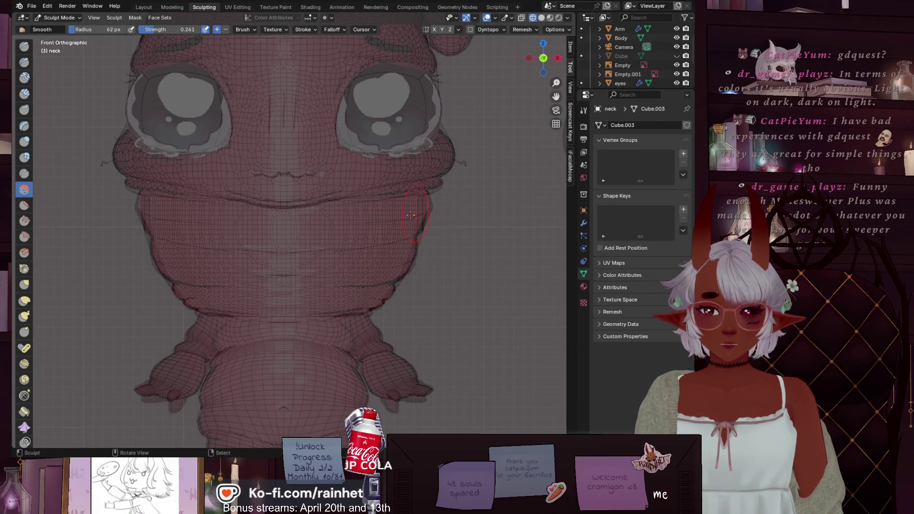
scroll(410, 215, up, 3)
Return to coloured solid shading and choose the Draw Sharp brush.
click(541, 18)
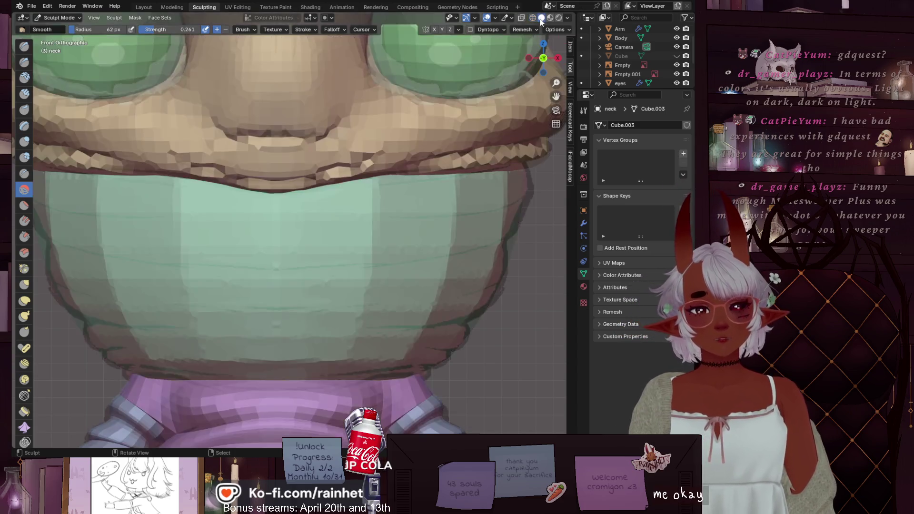
scroll(292, 250, up, 3)
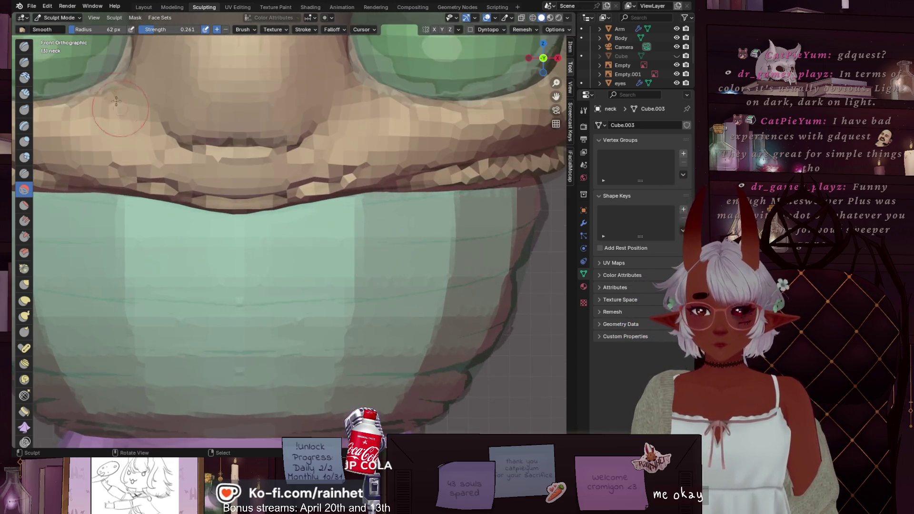
click(24, 62)
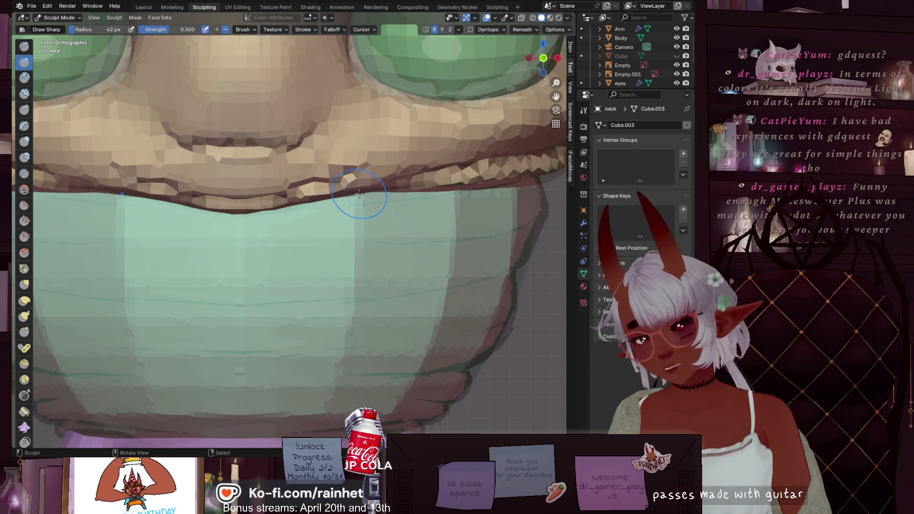
Carve thin, long and short horizontal creases across the front of the neck.
shift+middle_drag(427, 272, 352, 220)
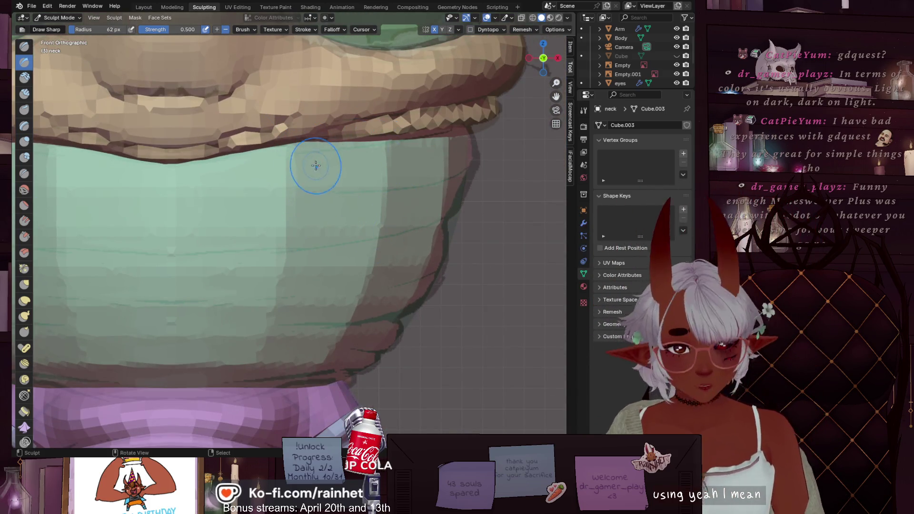
key(bracketleft)
key(bracketleft)
key(bracketleft)
key(bracketleft)
key(bracketleft)
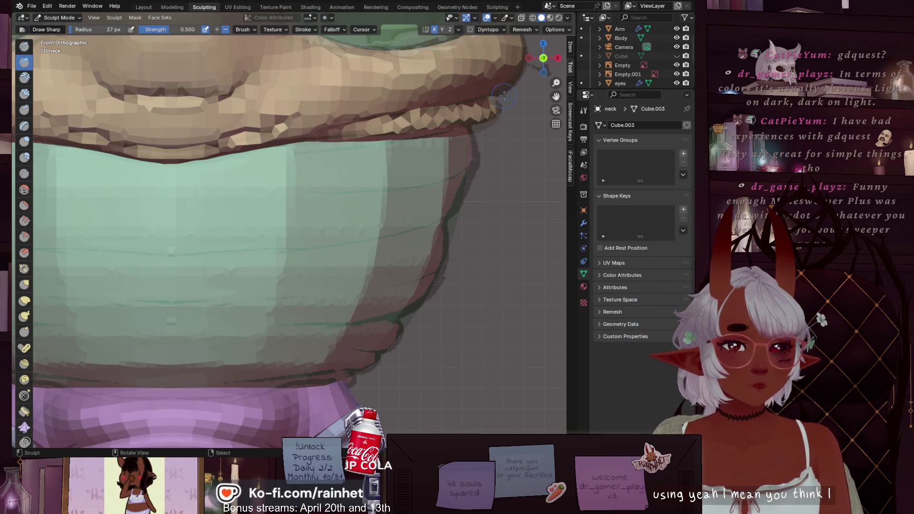
key(b)
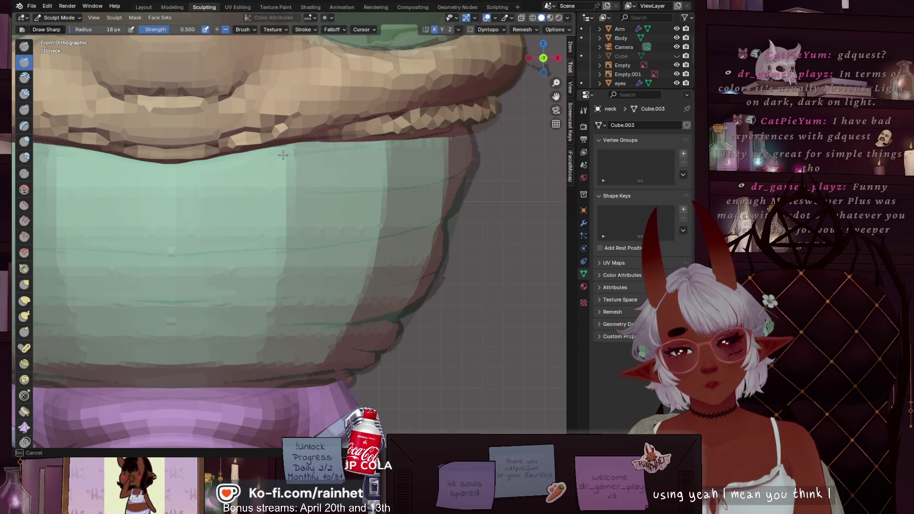
key(bracketleft)
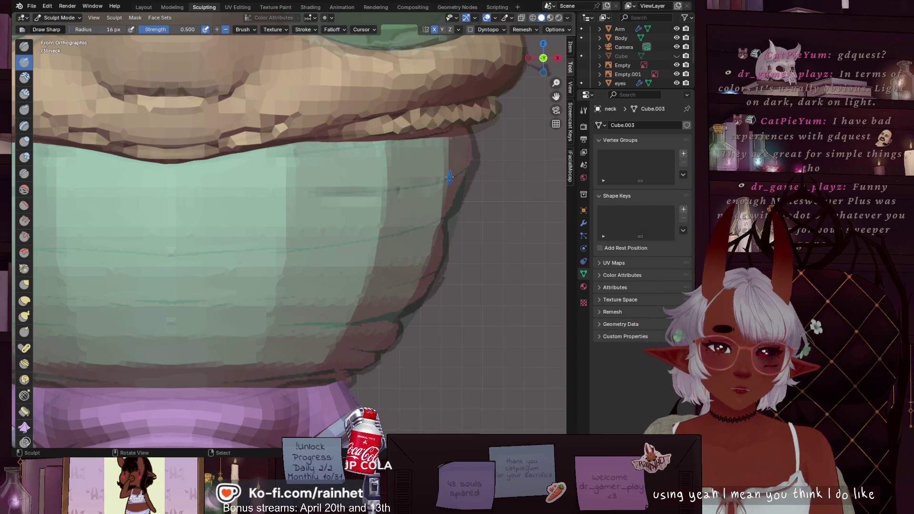
drag(316, 194, 438, 179)
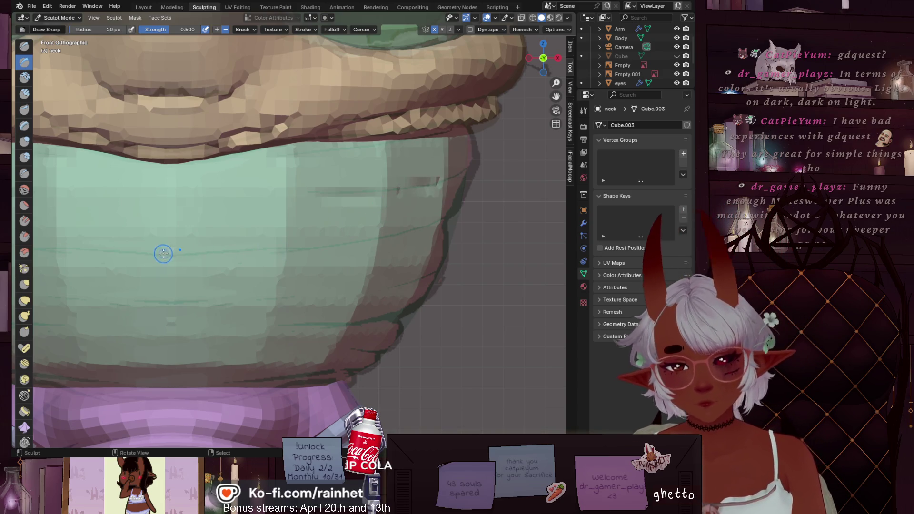
key(bracketright)
key(bracketright)
key(b)
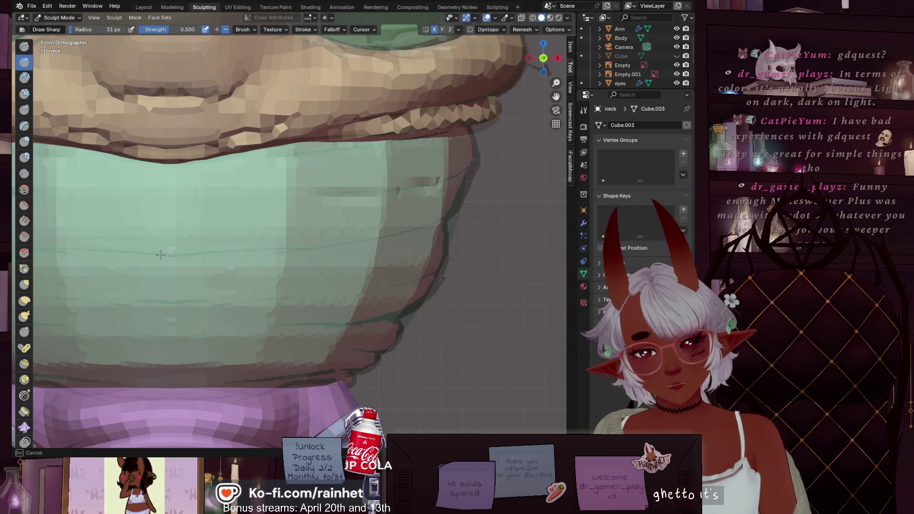
drag(265, 245, 76, 257)
key(b)
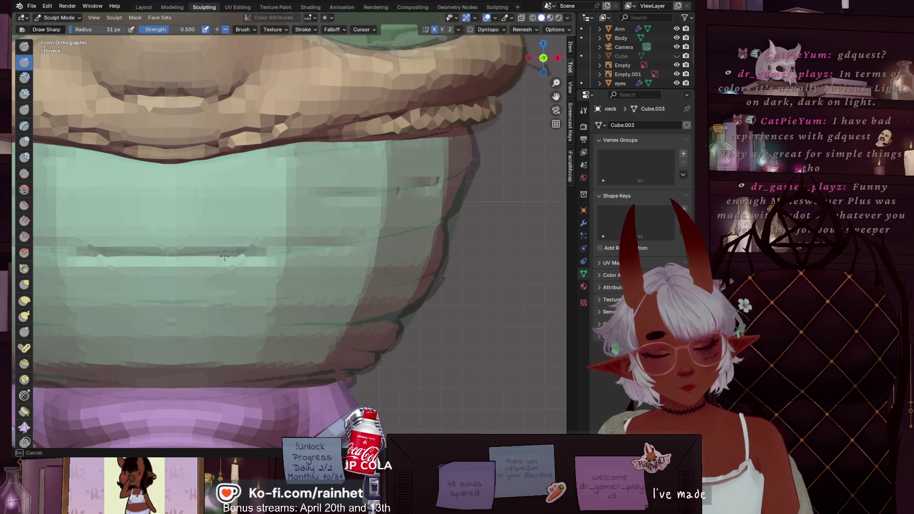
drag(286, 240, 397, 233)
Reduce the brush to 22 px, reshape the neck's bottom edge, and recheck it from the front.
key(f)
click(453, 267)
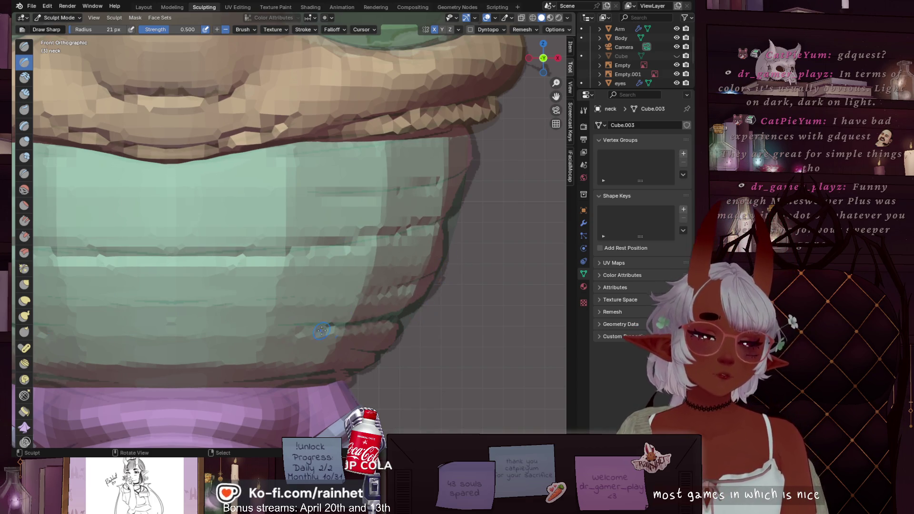
key(b)
key(Escape)
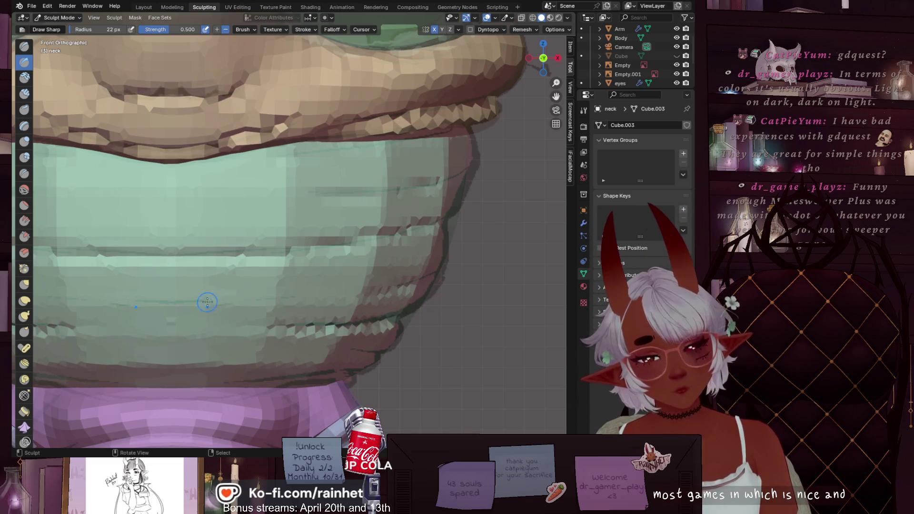
drag(95, 305, 234, 303)
key(ctrl+z)
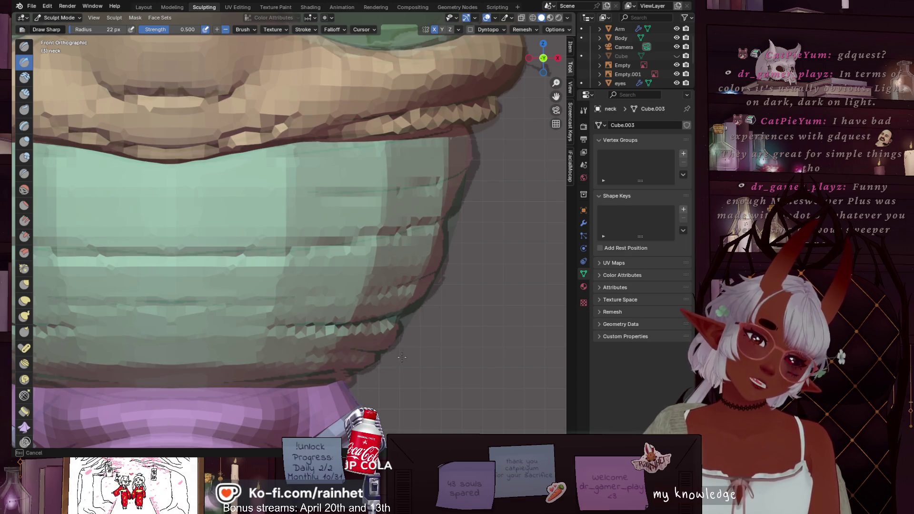
mouse_move(119, 376)
mouse_down()
mouse_move(95, 376)
mouse_move(378, 370)
mouse_up()
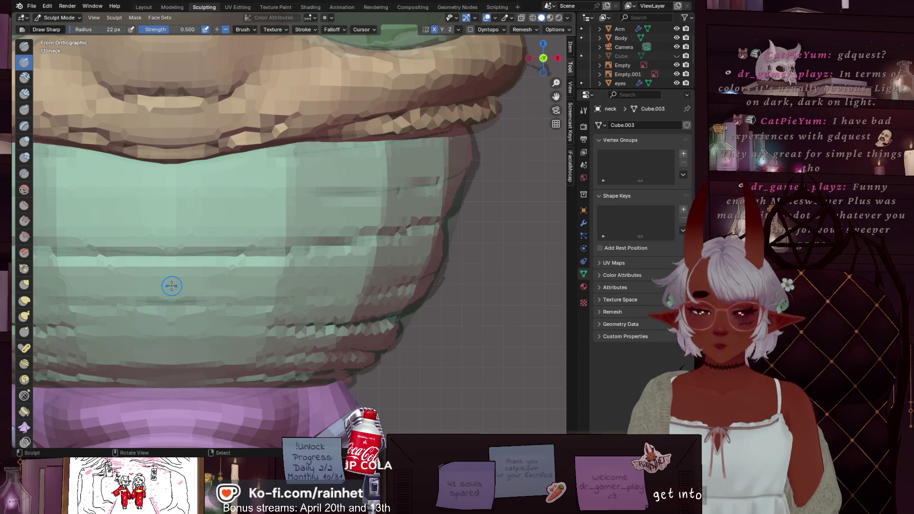
scroll(172, 285, down, 5)
scroll(171, 285, up, 2)
mouse_move(171, 286)
middle_down()
mouse_move(349, 303)
mouse_move(157, 305)
middle_up()
click(536, 61)
scroll(382, 185, up, 4)
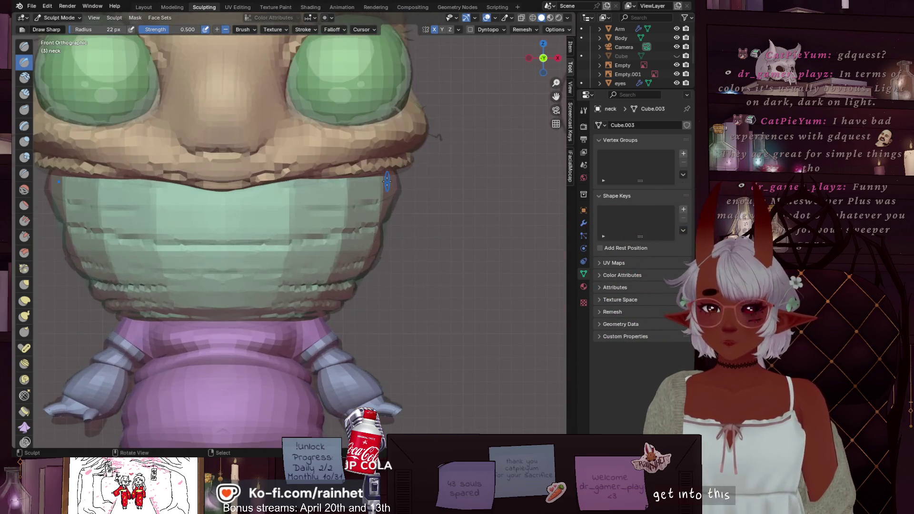
scroll(396, 179, up, 3)
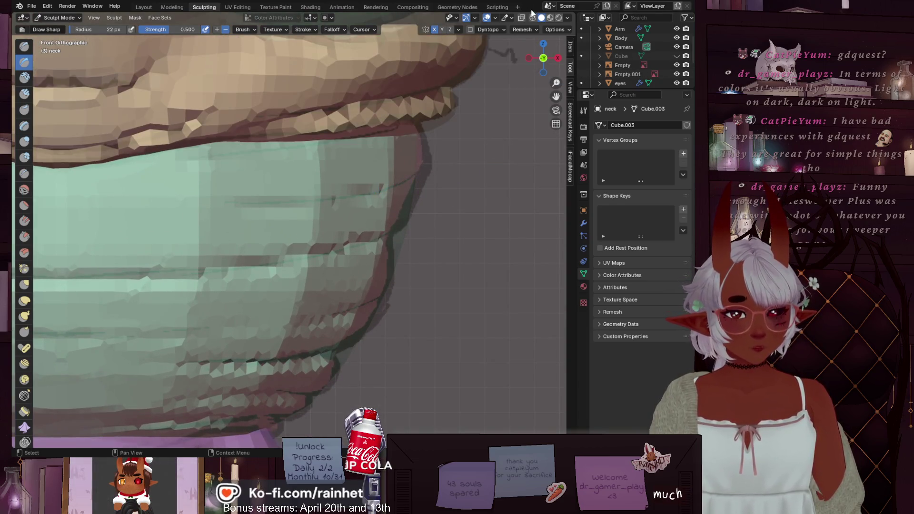
Switch to plain grey shading and carve horizontal creases along the neck's right side.
click(549, 18)
scroll(397, 153, down, 2)
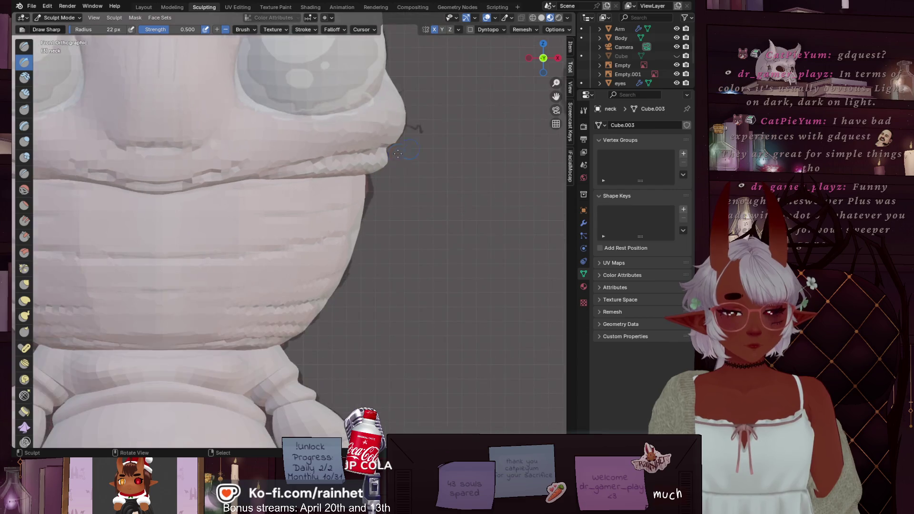
scroll(407, 264, up, 2)
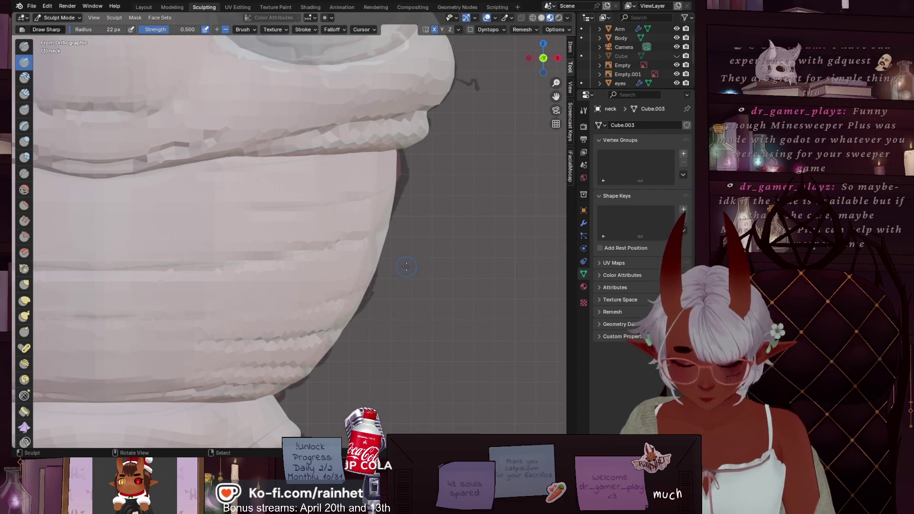
drag(399, 201, 375, 236)
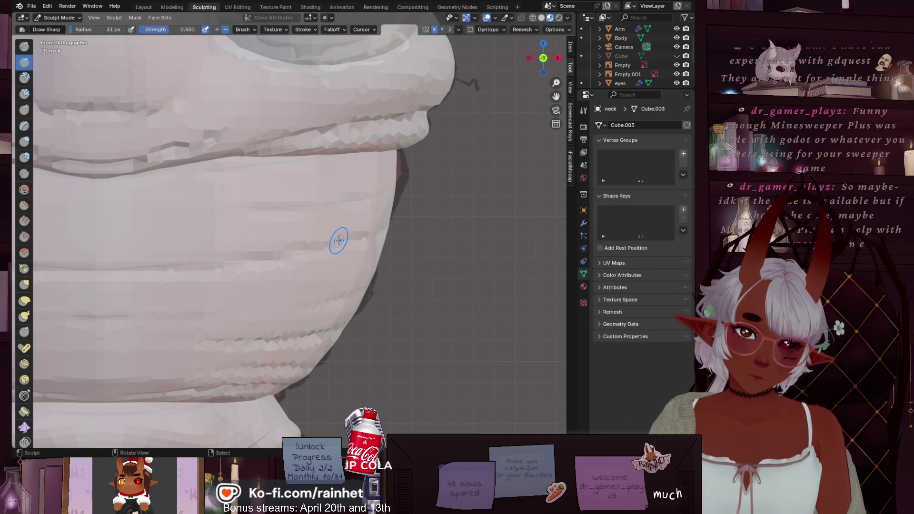
click(554, 55)
key(bracketright)
key(bracketright)
key(bracketright)
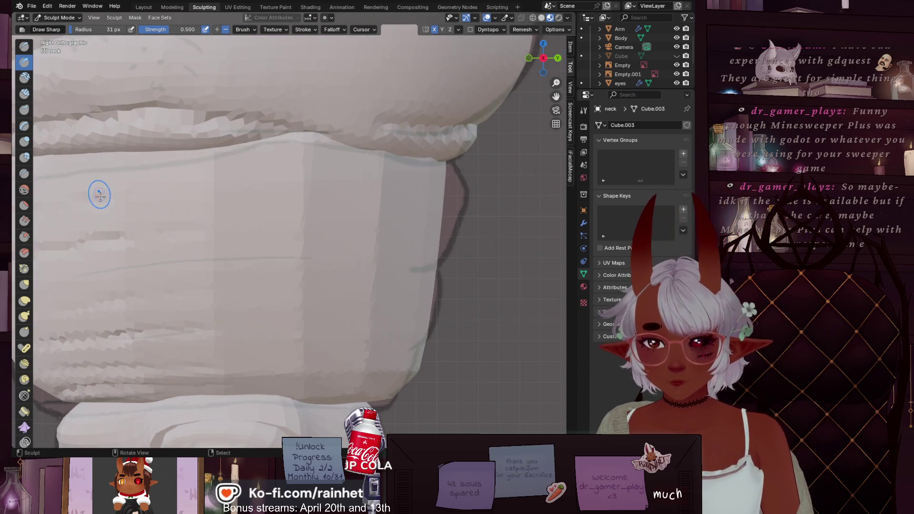
mouse_move(215, 226)
mouse_down()
mouse_move(264, 227)
mouse_move(197, 230)
mouse_up()
drag(116, 325, 329, 319)
drag(107, 334, 292, 320)
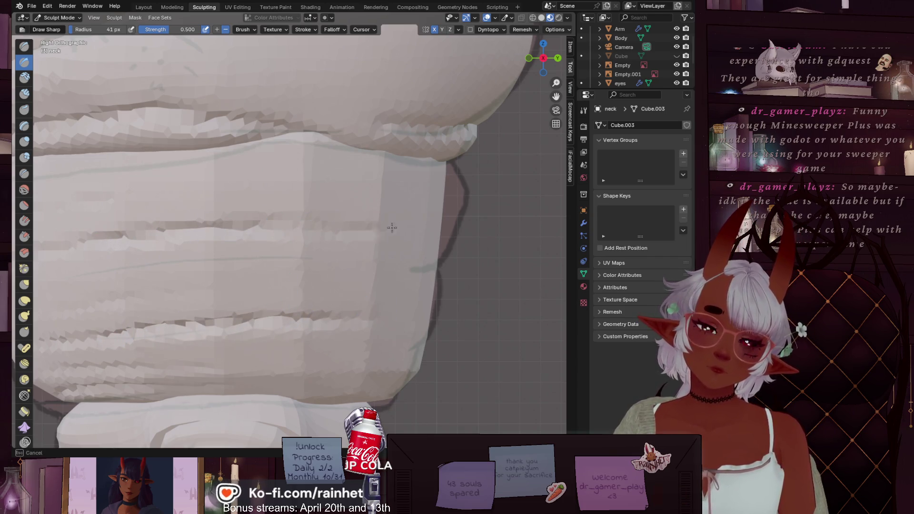
Carve creases into the front and lower neck folds, comparing front and right views.
click(527, 58)
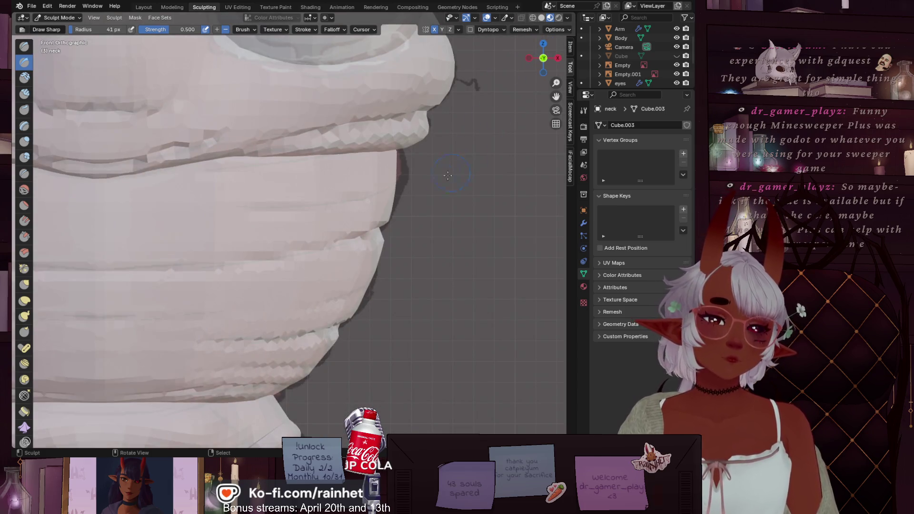
drag(392, 186, 556, 97)
click(557, 58)
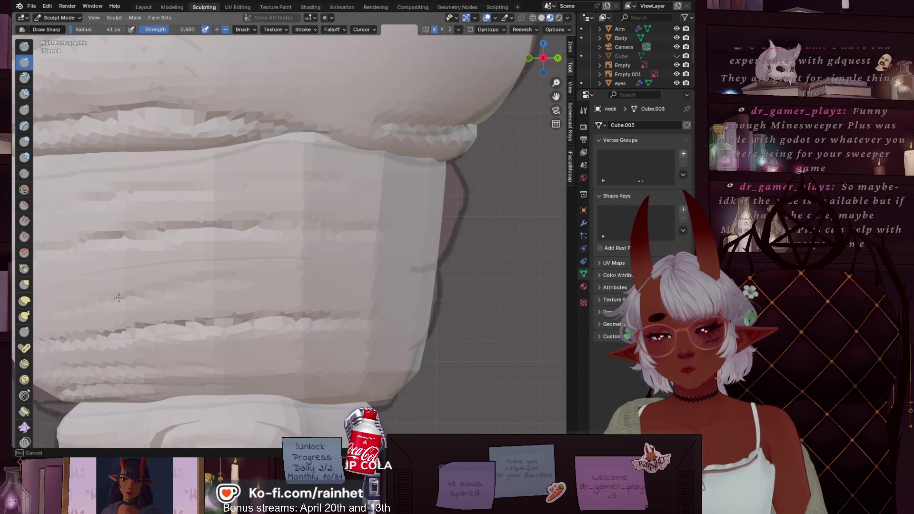
click(528, 58)
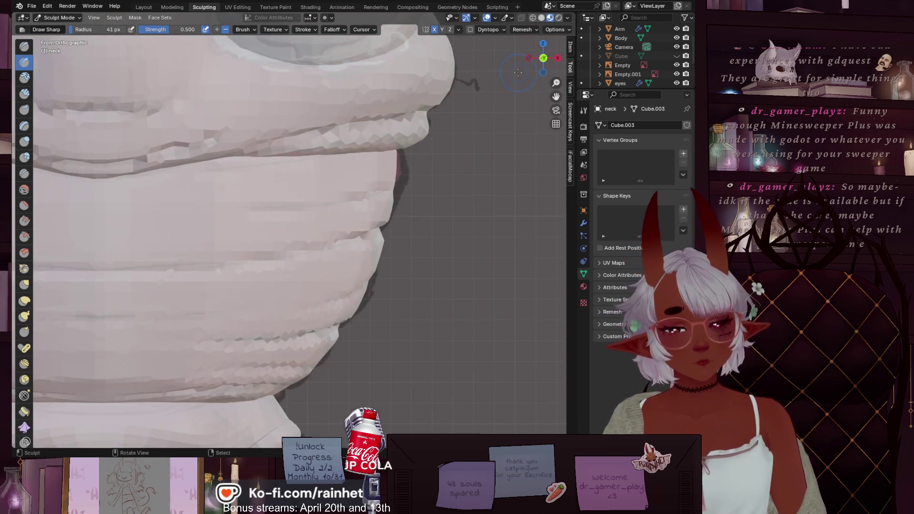
click(557, 58)
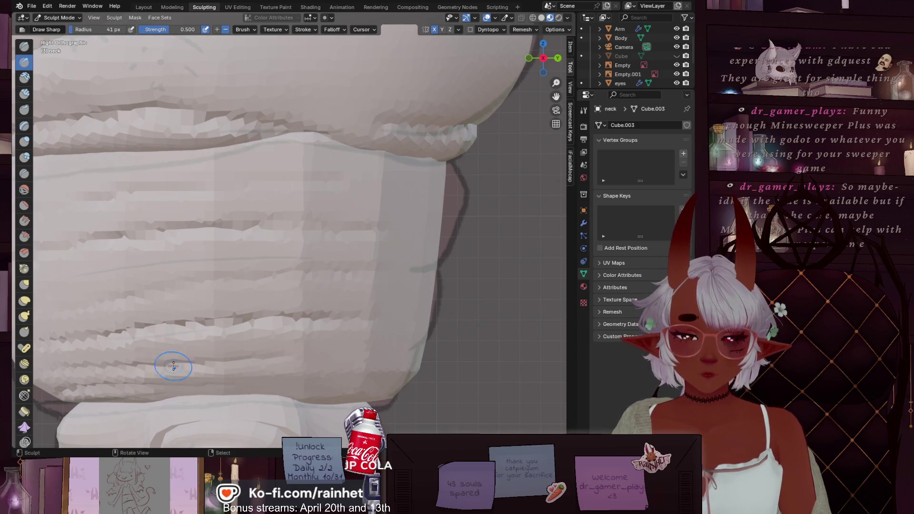
drag(102, 391, 306, 384)
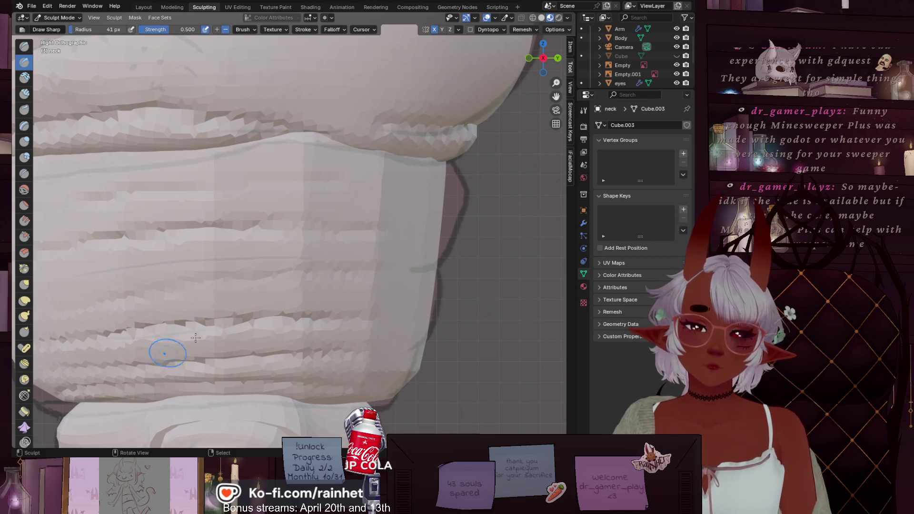
click(529, 58)
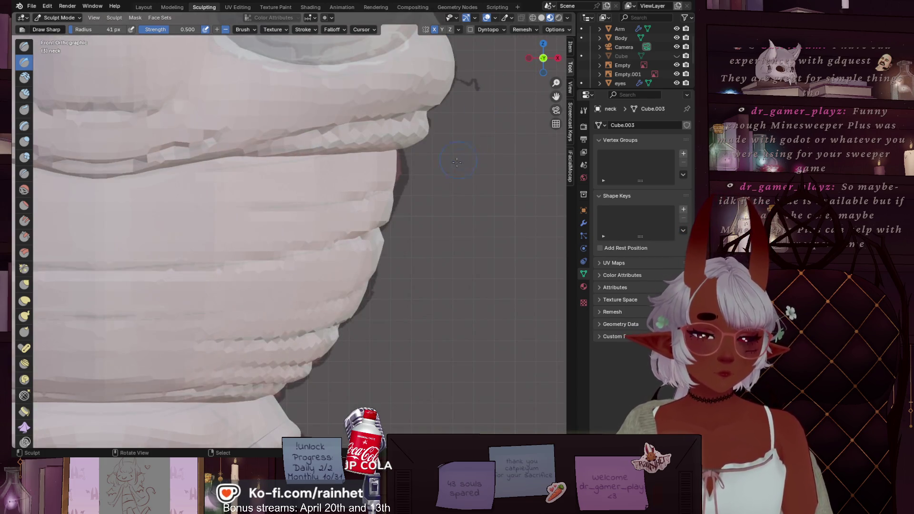
middle_drag(410, 193, 325, 263)
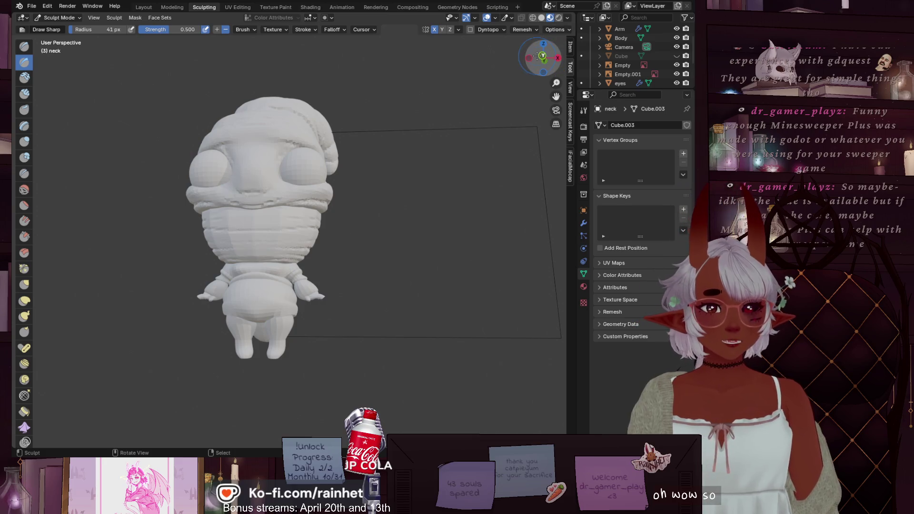
click(543, 58)
scroll(327, 241, up, 4)
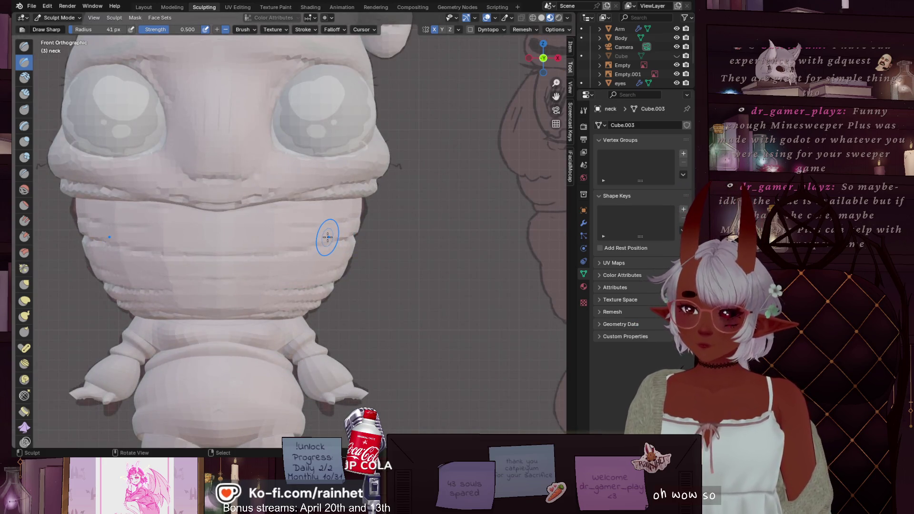
scroll(327, 237, up, 1)
scroll(328, 239, up, 1)
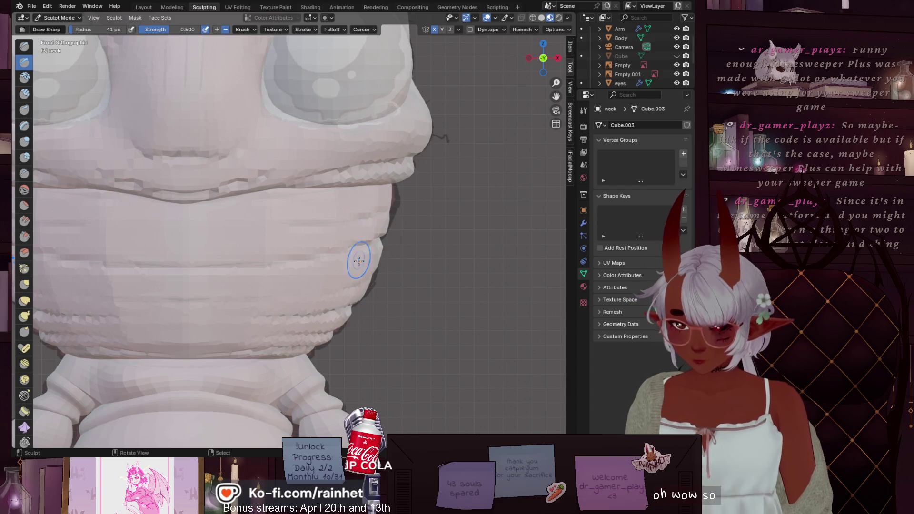
scroll(362, 272, up, 2)
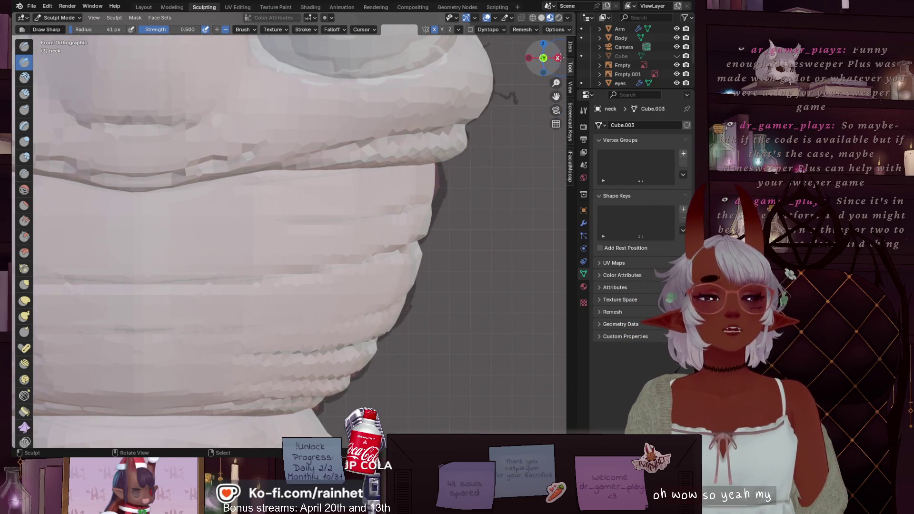
Frame the neck and carve creases along its left edge and its lower and upper folds.
click(558, 57)
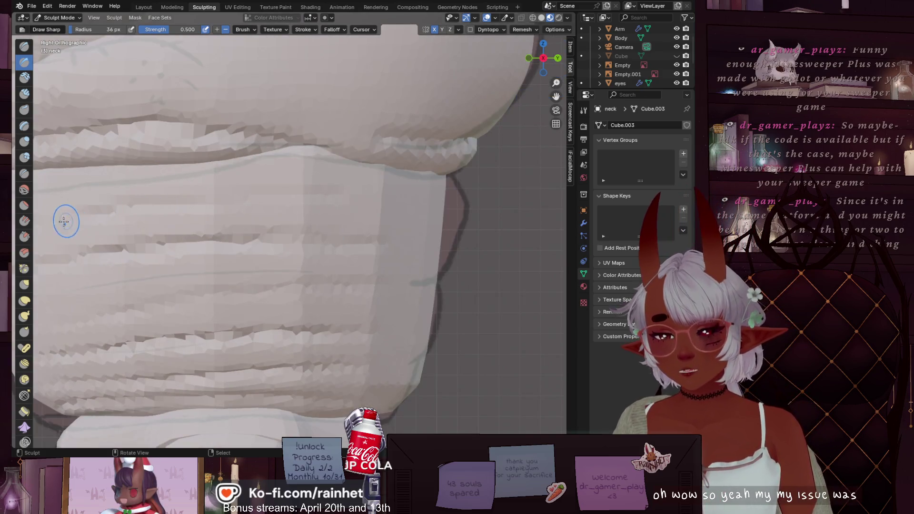
key(KP_Decimal)
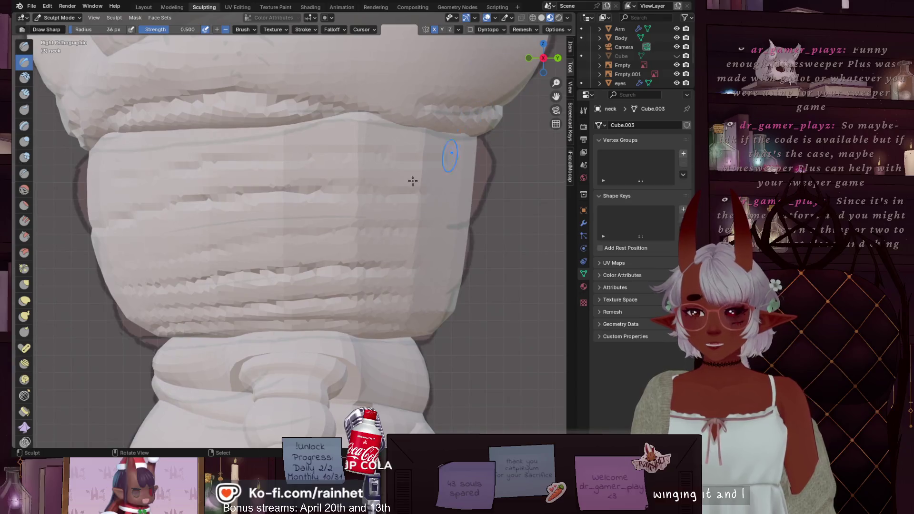
mouse_move(88, 228)
mouse_down()
mouse_move(133, 216)
mouse_move(115, 295)
mouse_up()
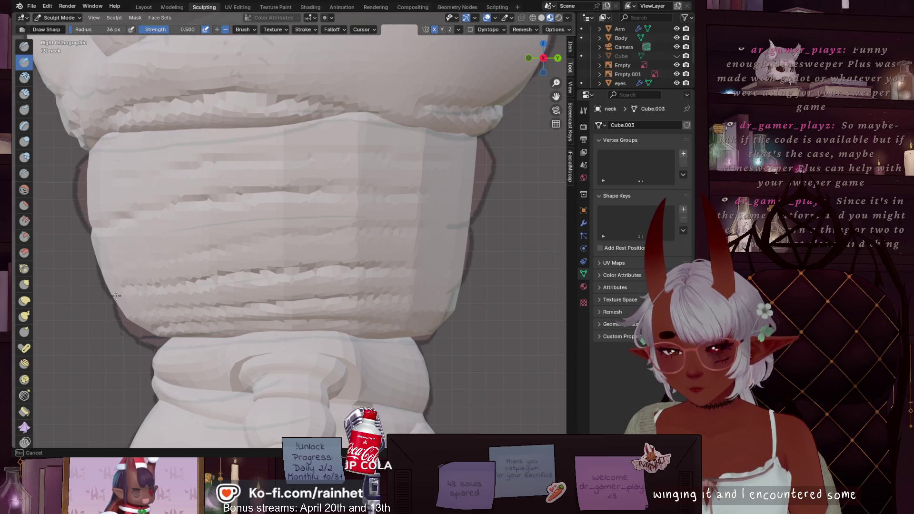
key(KP_1)
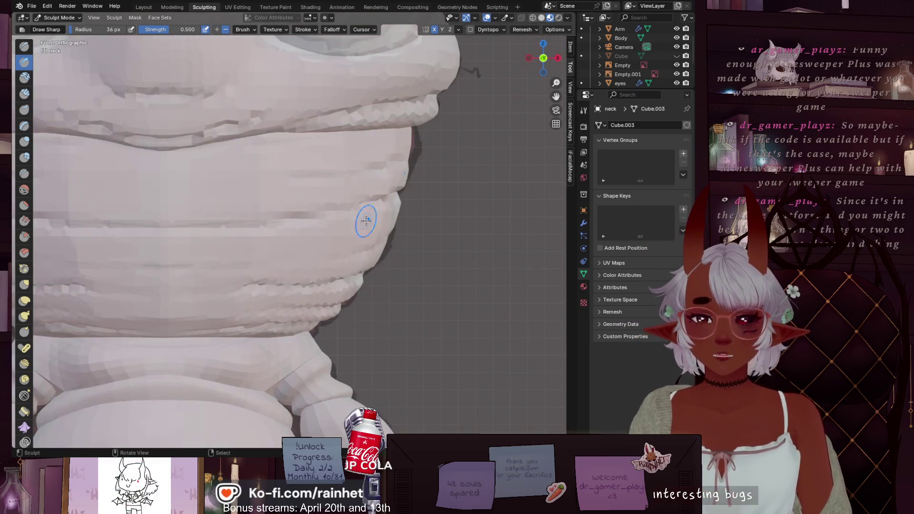
drag(75, 290, 342, 286)
mouse_move(110, 219)
mouse_down()
mouse_move(279, 233)
mouse_move(218, 224)
mouse_up()
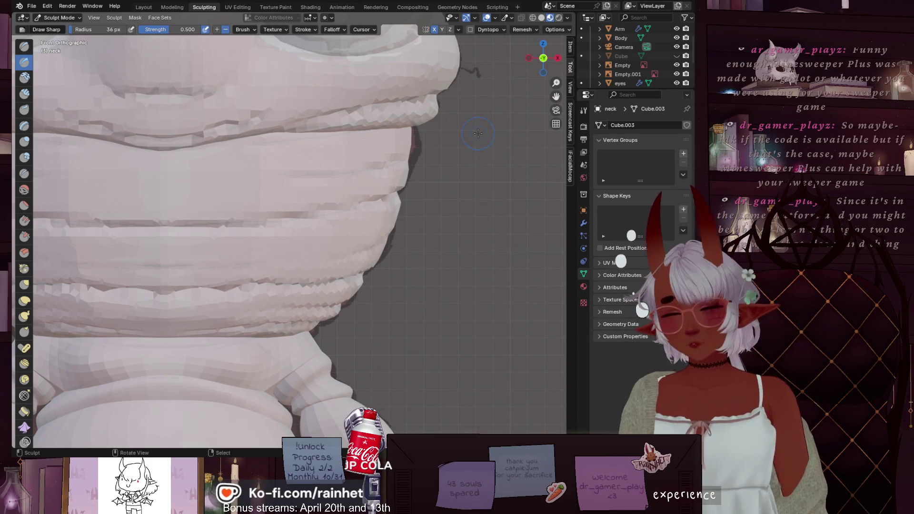
scroll(478, 133, down, 3)
scroll(547, 86, up, 4)
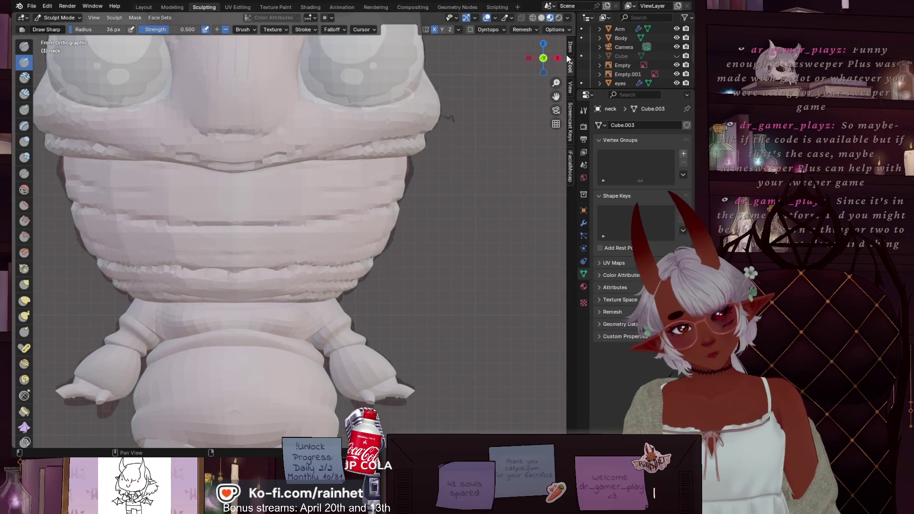
Check the folds from right, left and front views, then pick the Inflate/Deflate brush.
click(557, 58)
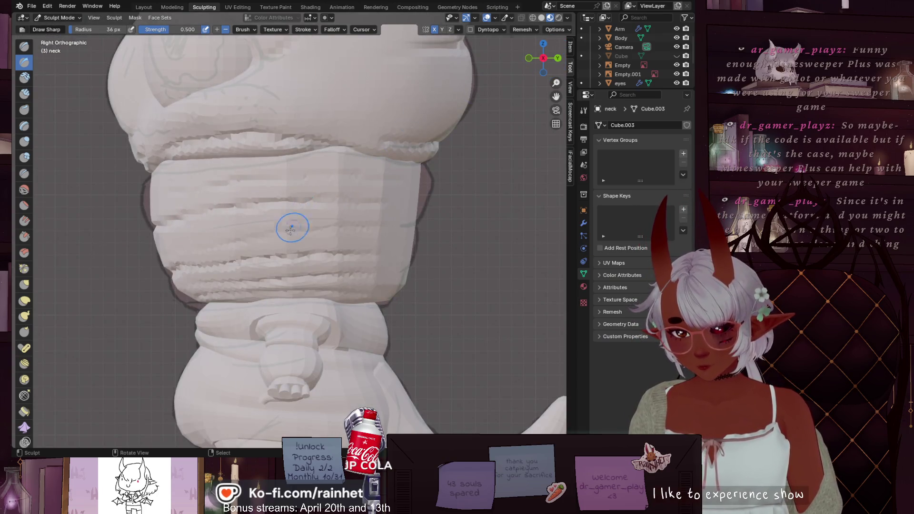
scroll(292, 228, up, 1)
shift+middle_drag(181, 278, 231, 259)
click(543, 58)
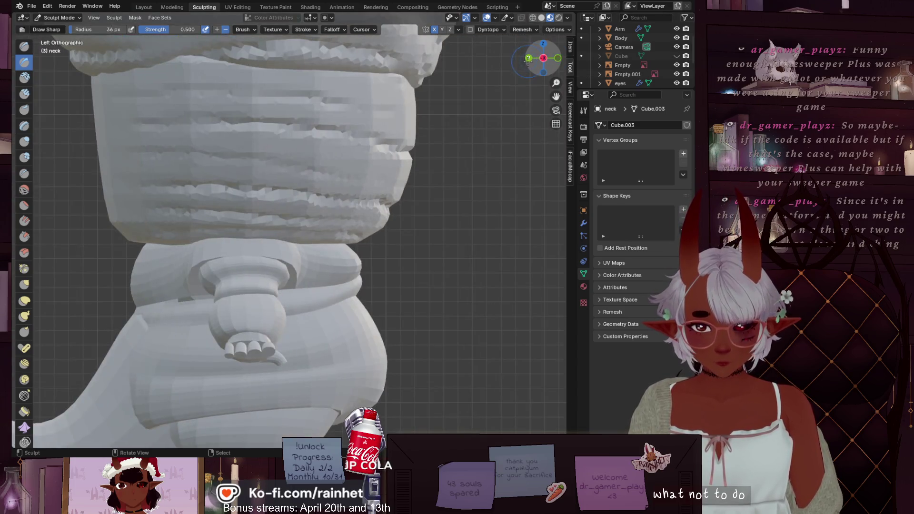
click(557, 58)
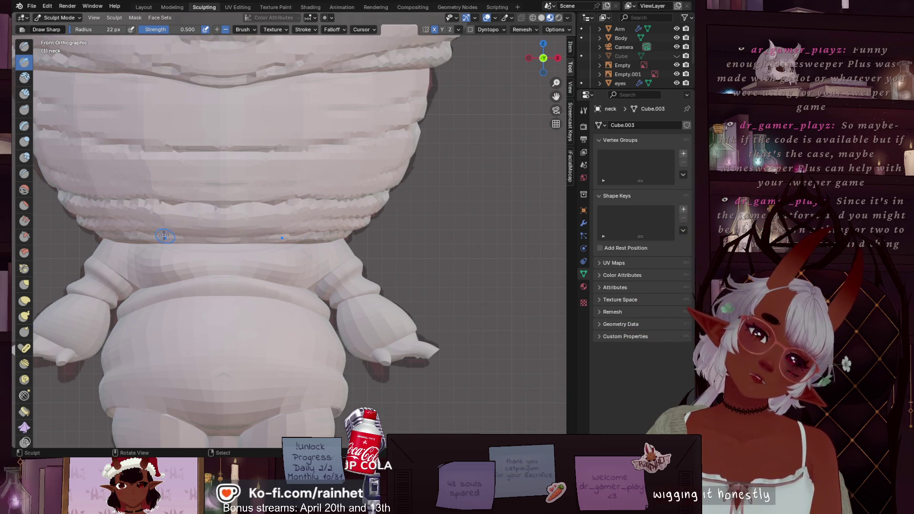
click(23, 142)
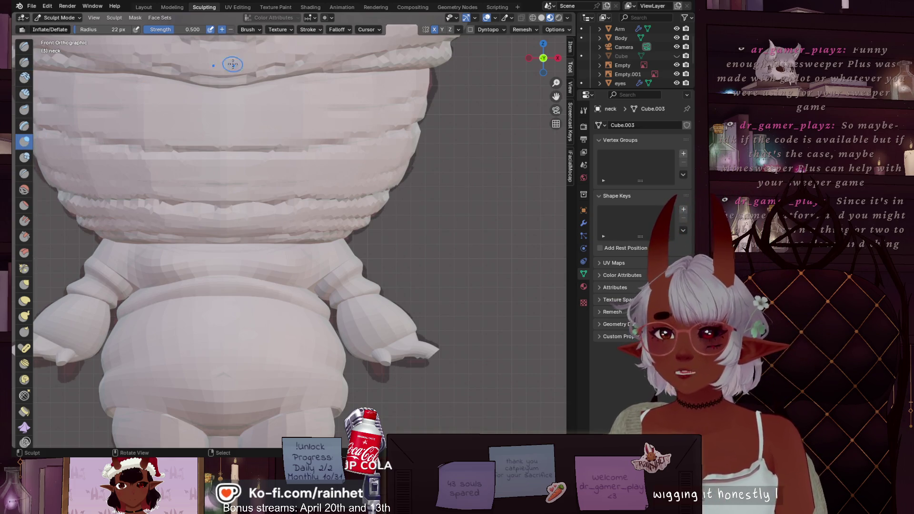
Enlarge the Inflate/Deflate brush and inflate the neck seam folds out to their right edge.
key(f)
click(109, 236)
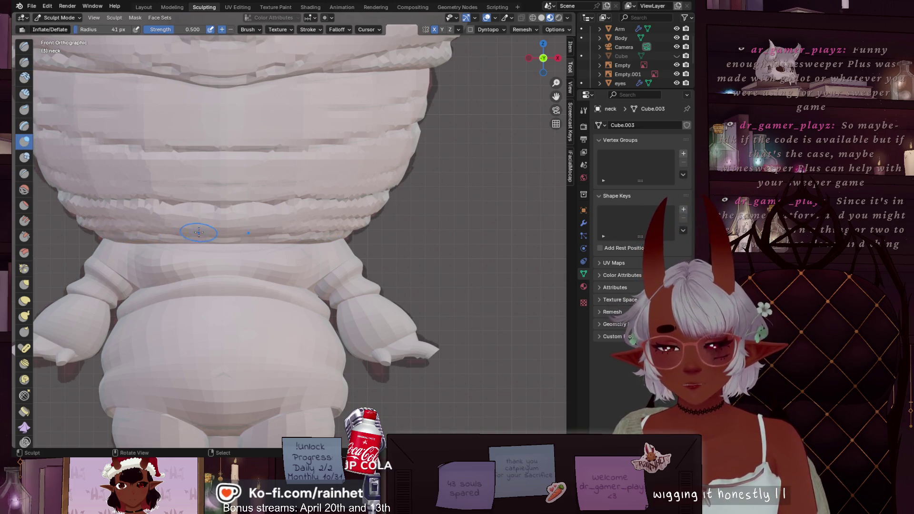
drag(328, 240, 293, 241)
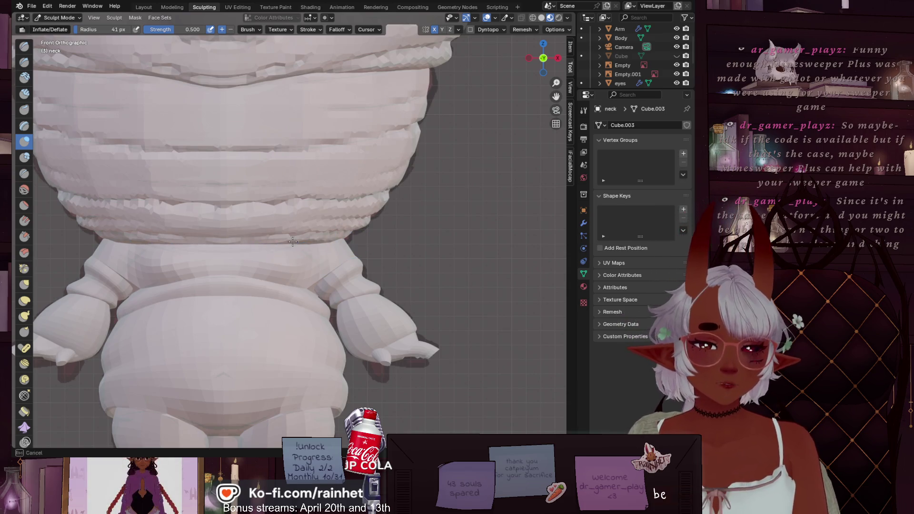
mouse_move(367, 230)
mouse_down()
mouse_move(329, 223)
mouse_move(349, 213)
mouse_move(171, 218)
mouse_up()
mouse_move(412, 174)
mouse_down()
mouse_move(393, 137)
mouse_move(425, 134)
mouse_up()
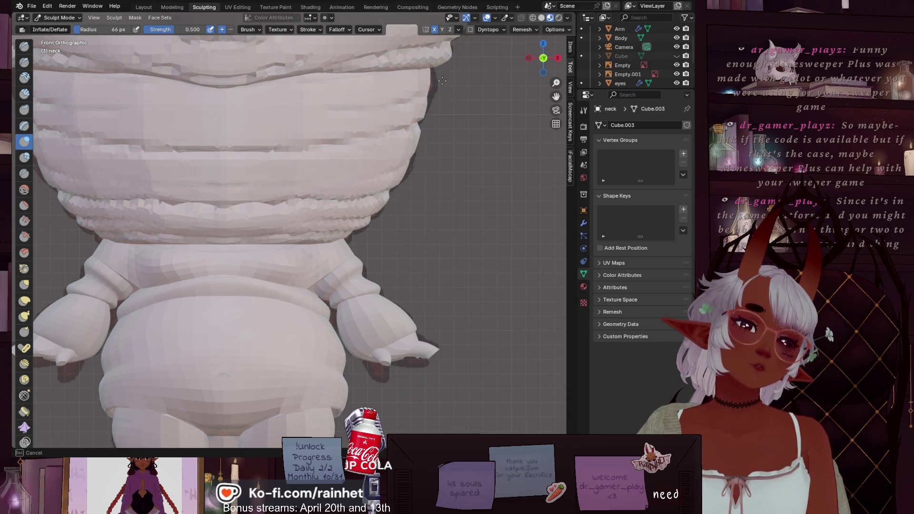
Check the neck from the right side and resize the brush to 62 px.
click(173, 117)
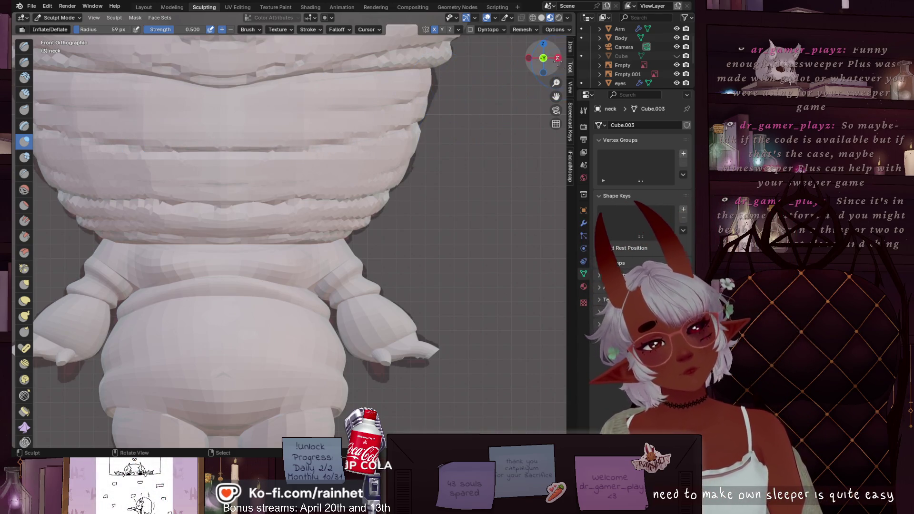
click(558, 58)
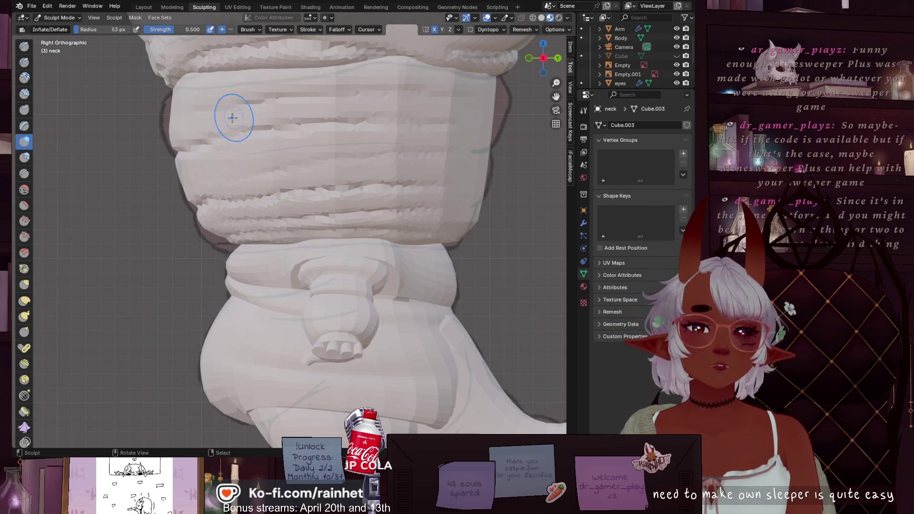
key(bracketleft)
key(bracketleft)
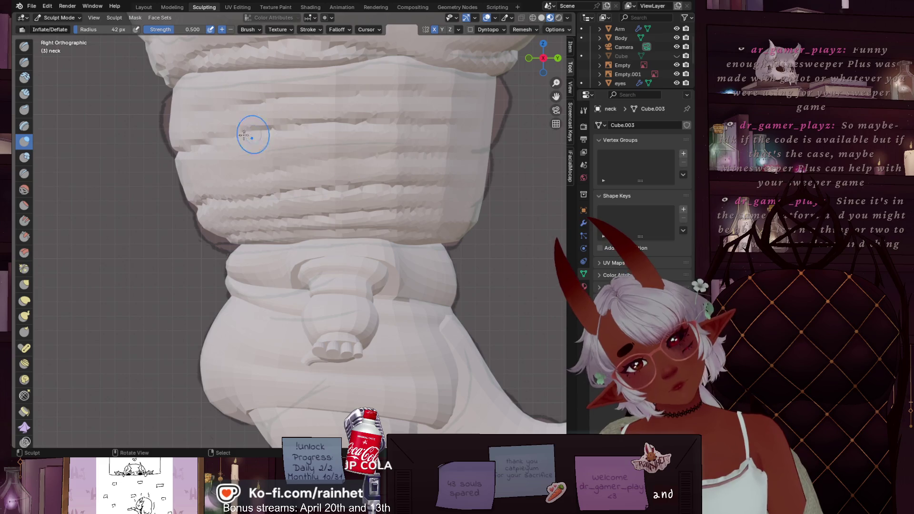
key(f)
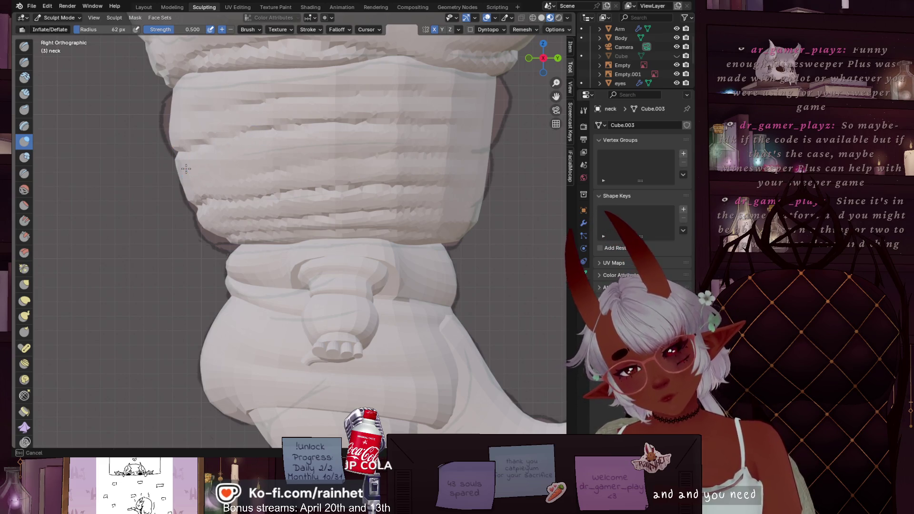
click(186, 168)
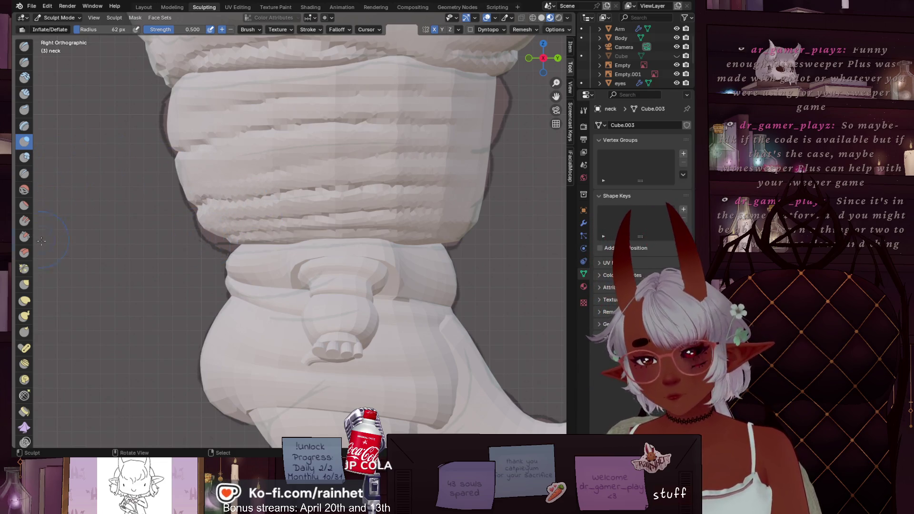
In front view, resize the brush to 54 px and inflate part of the lower neck fold.
click(528, 58)
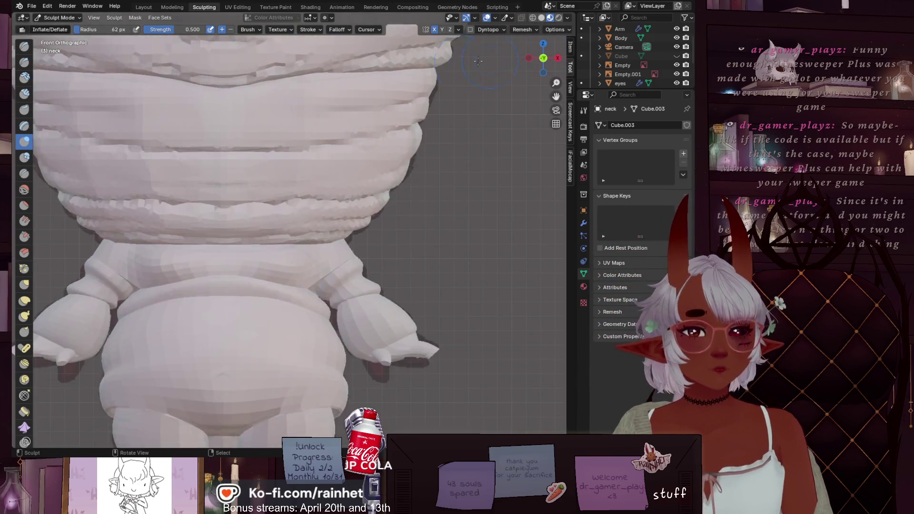
key(f)
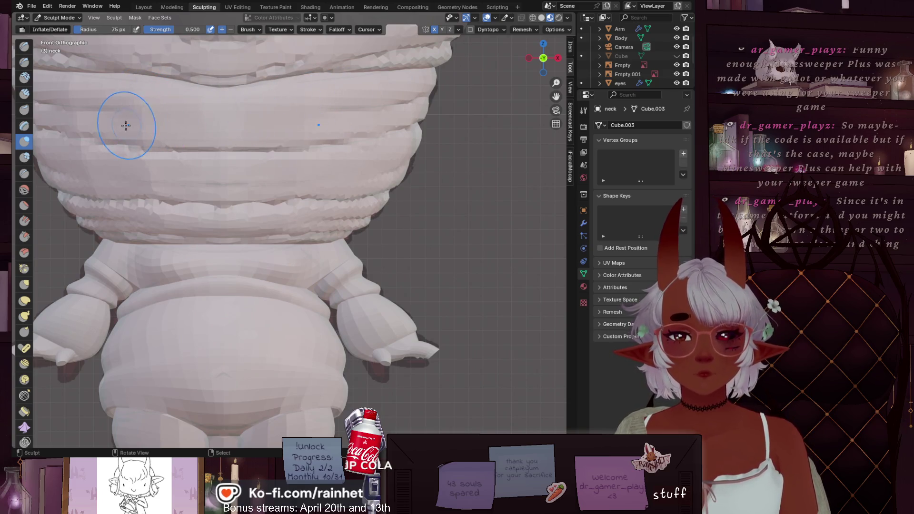
mouse_move(139, 168)
click(271, 188)
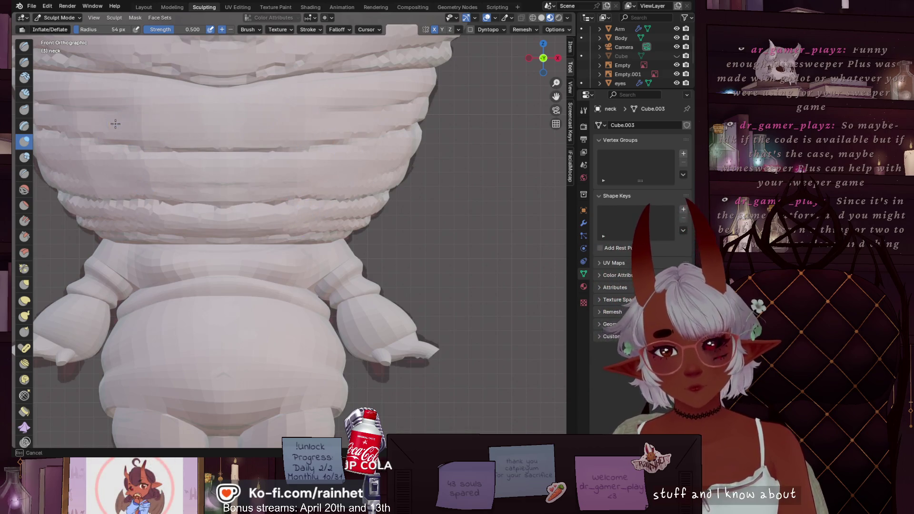
drag(115, 124, 110, 95)
click(558, 57)
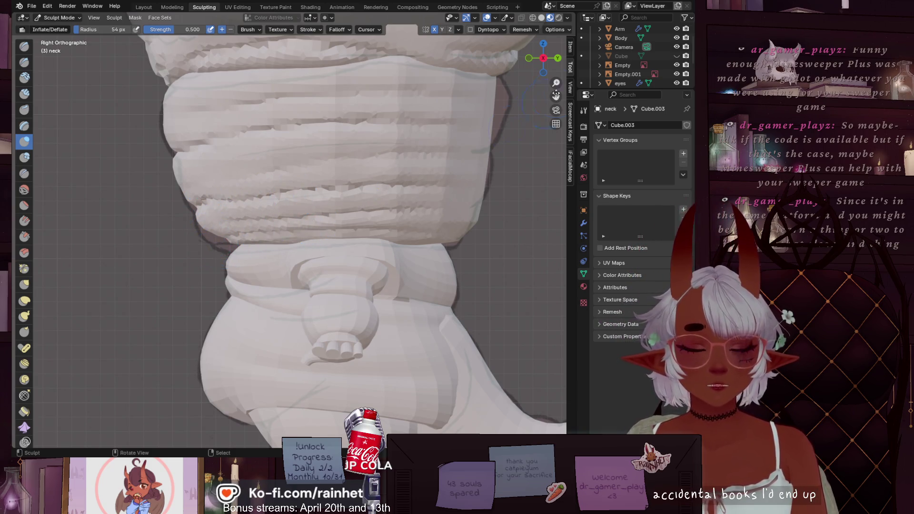
click(528, 58)
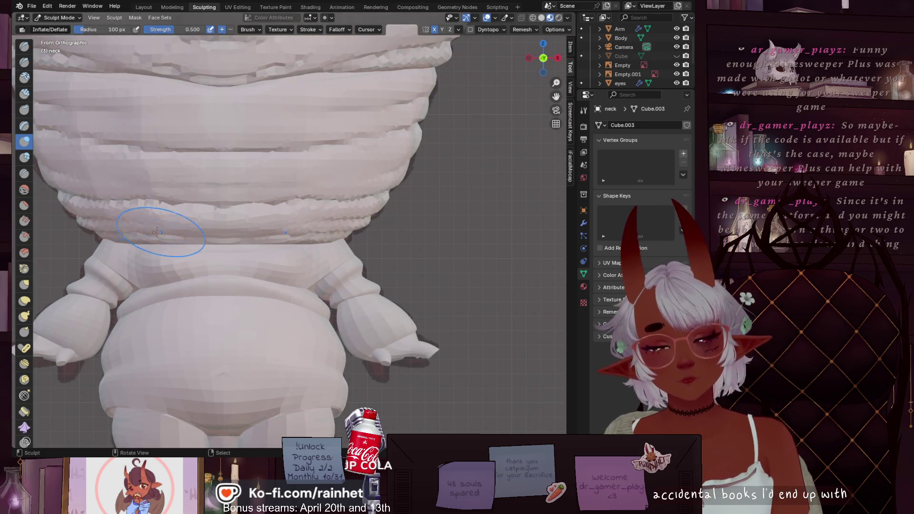
Resize the brush to 72 px while comparing the side and front views.
key(f)
click(222, 229)
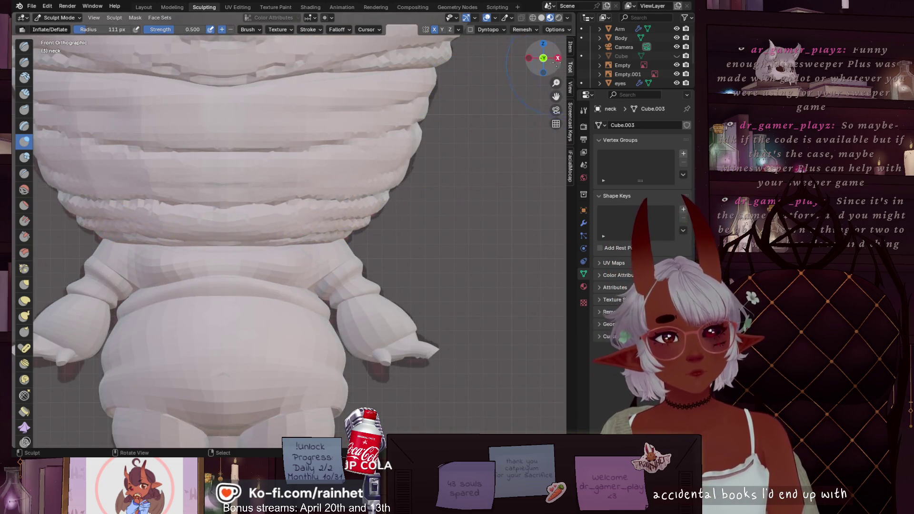
click(557, 58)
click(529, 57)
key(f)
click(147, 243)
Inflate the lowest neck fold, then check its profile from the side and front.
drag(231, 246, 185, 251)
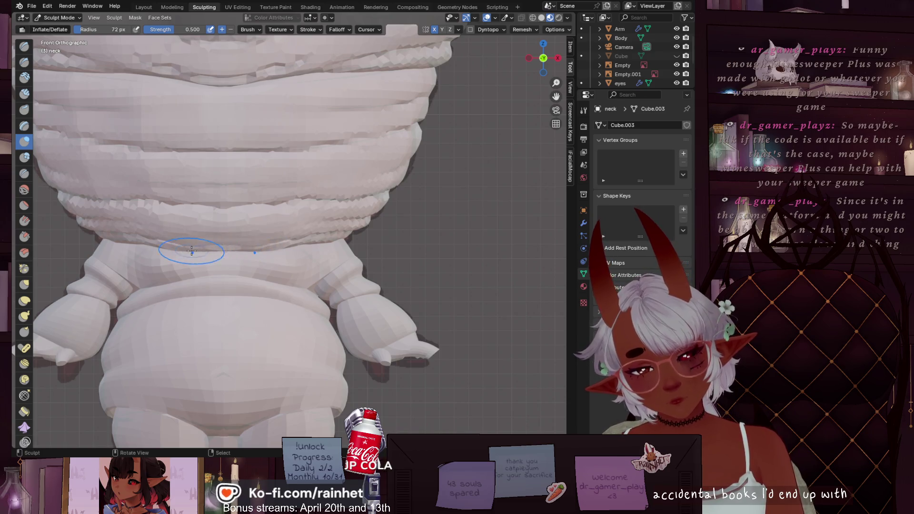
click(556, 58)
click(529, 59)
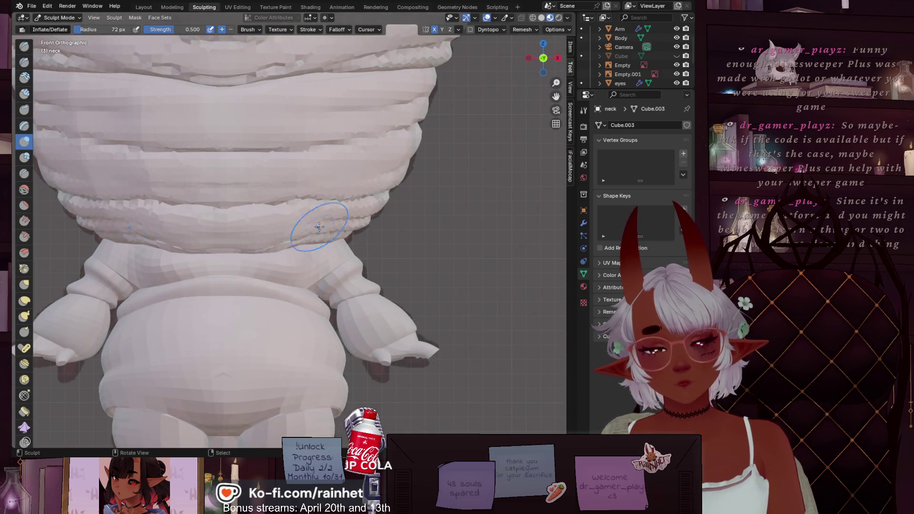
click(553, 58)
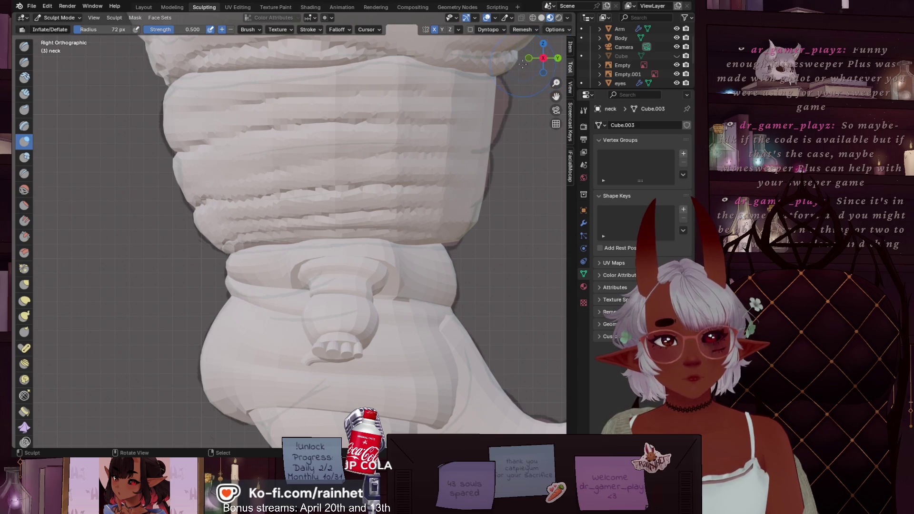
drag(552, 58, 524, 61)
click(527, 59)
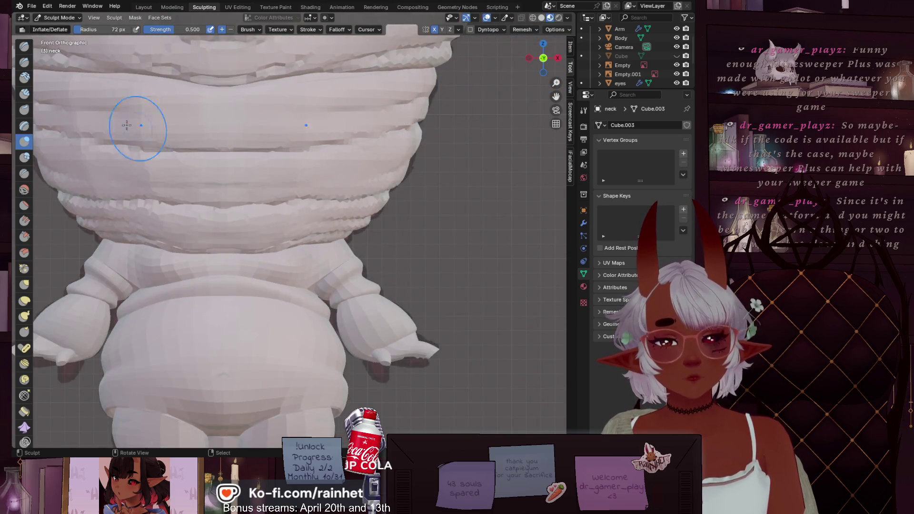
click(24, 62)
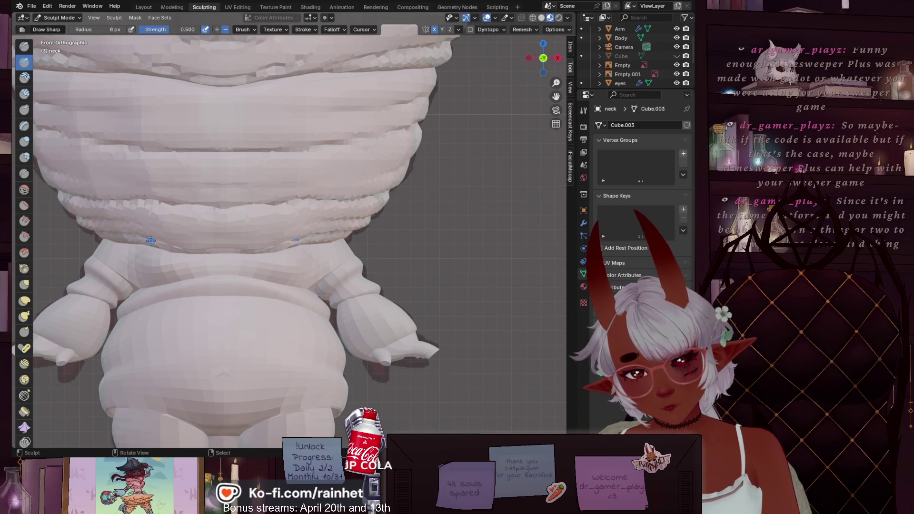
Carve a sharp crease along the neck seam and deepen the crease under the lowest ring.
drag(165, 241, 173, 244)
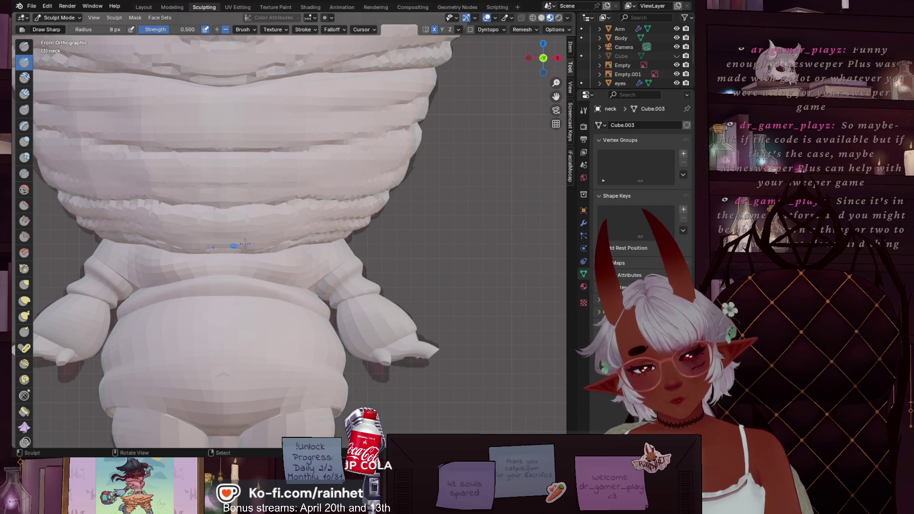
scroll(298, 227, down, 4)
scroll(363, 197, up, 5)
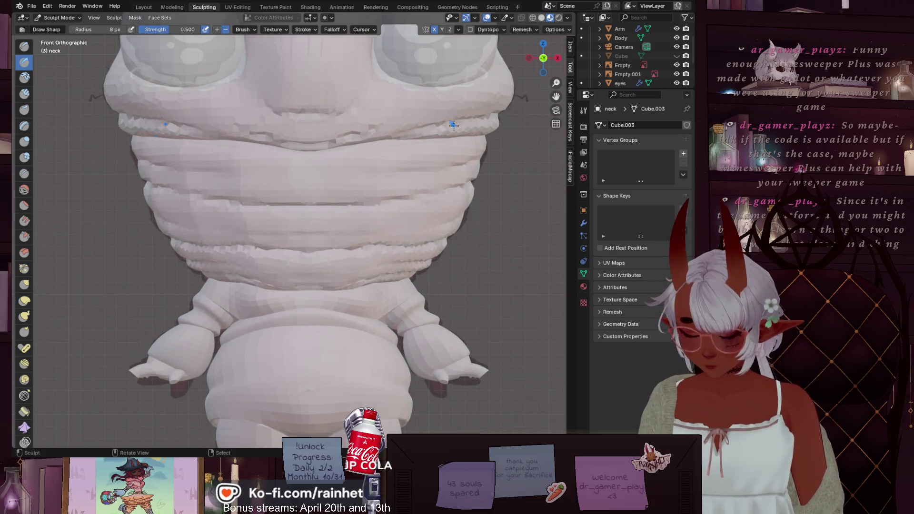
scroll(453, 125, down, 3)
scroll(405, 264, up, 6)
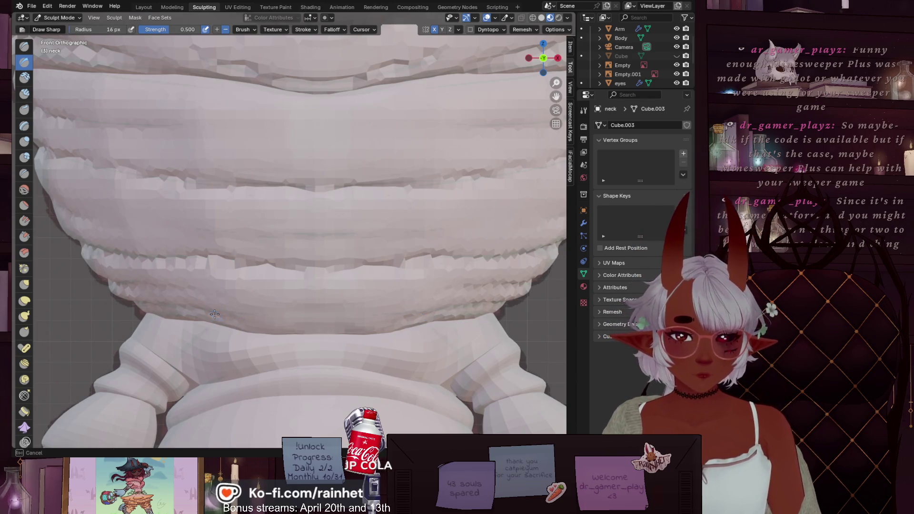
key(f)
drag(227, 319, 366, 328)
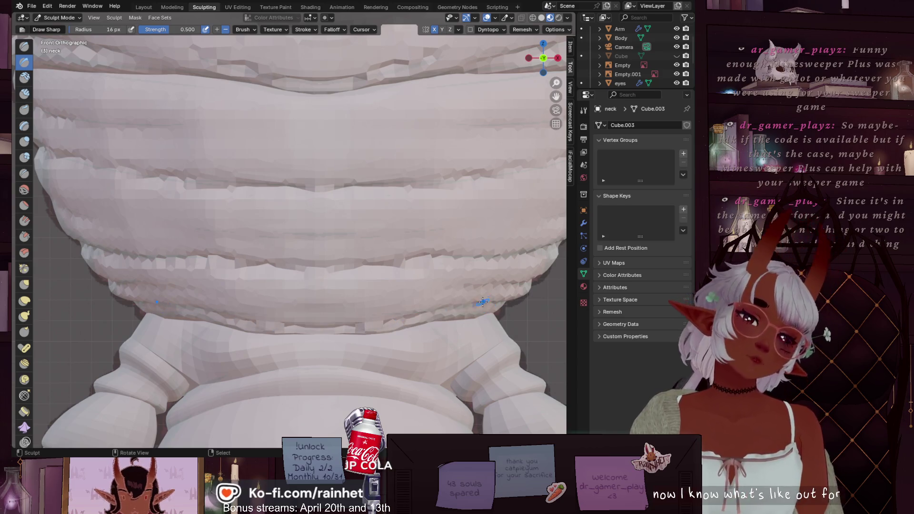
Bring the neck's right edge into view and cancel an accidental box gesture.
scroll(347, 241, down, 3)
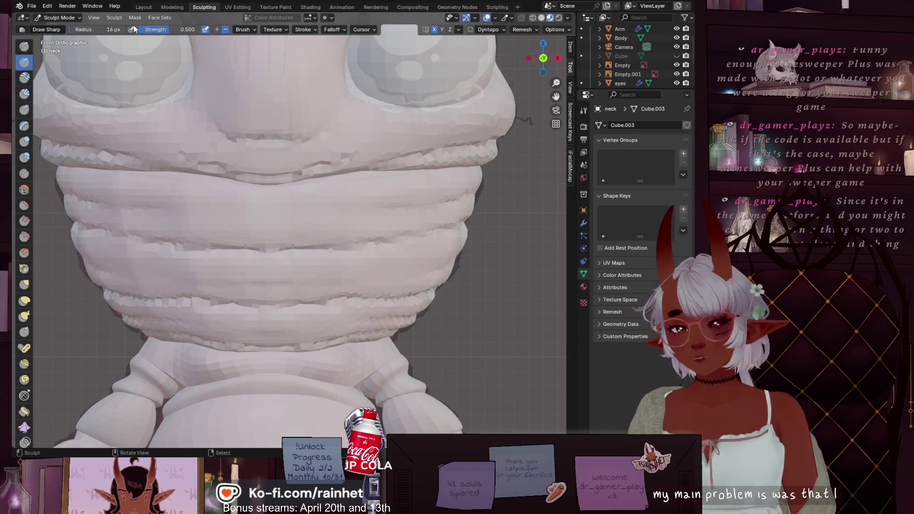
scroll(413, 205, up, 1)
mouse_move(413, 204)
shift+middle_down()
mouse_move(300, 162)
mouse_move(437, 190)
shift+middle_up()
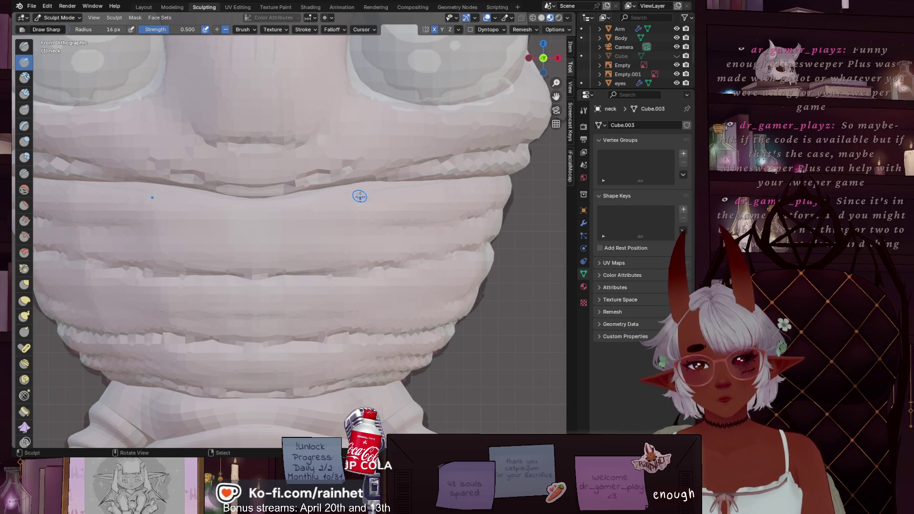
key(b)
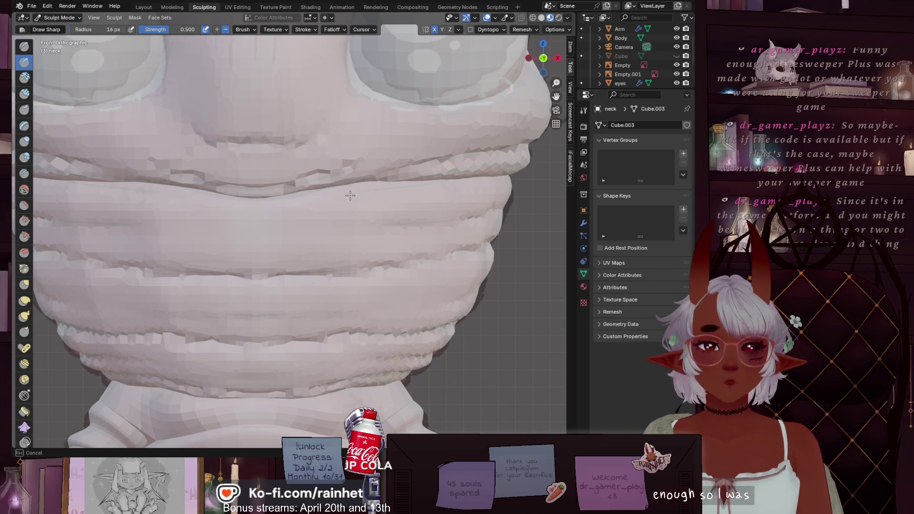
key(Escape)
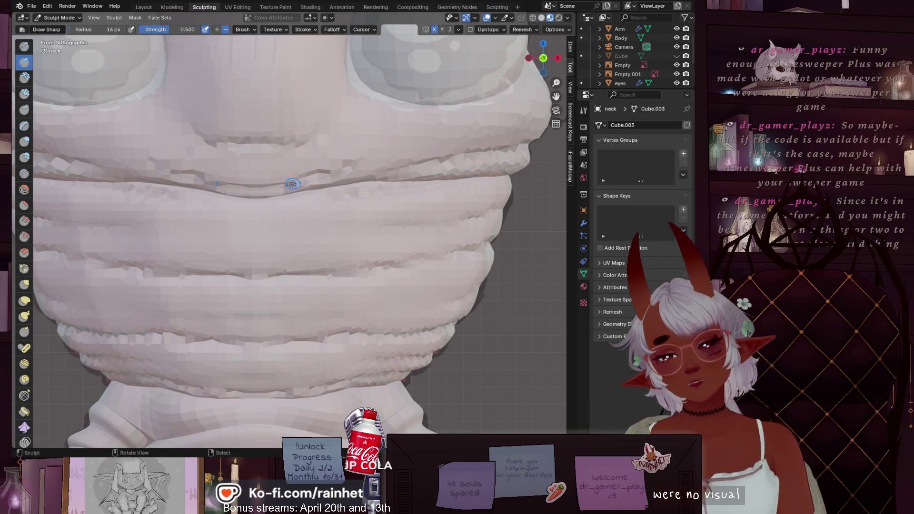
key(Escape)
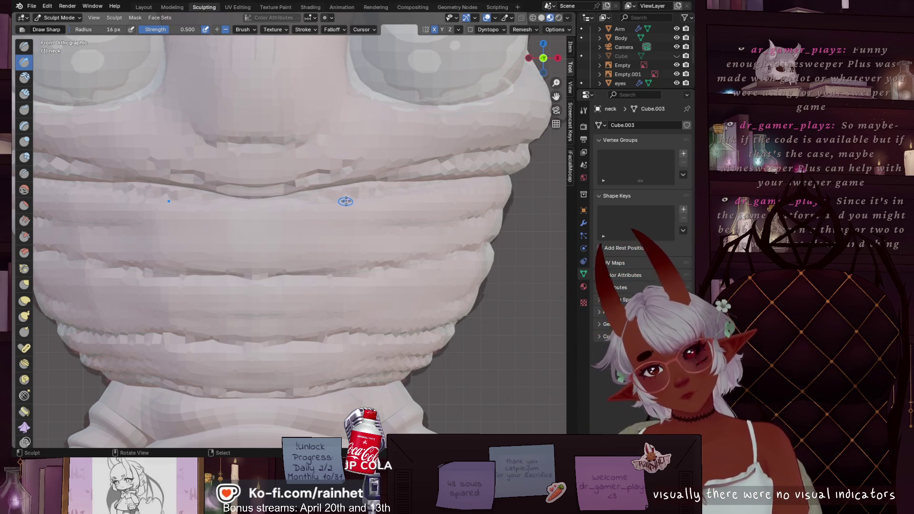
Orbit around the creature and settle on a three-quarter side view of the neck.
scroll(381, 208, down, 4)
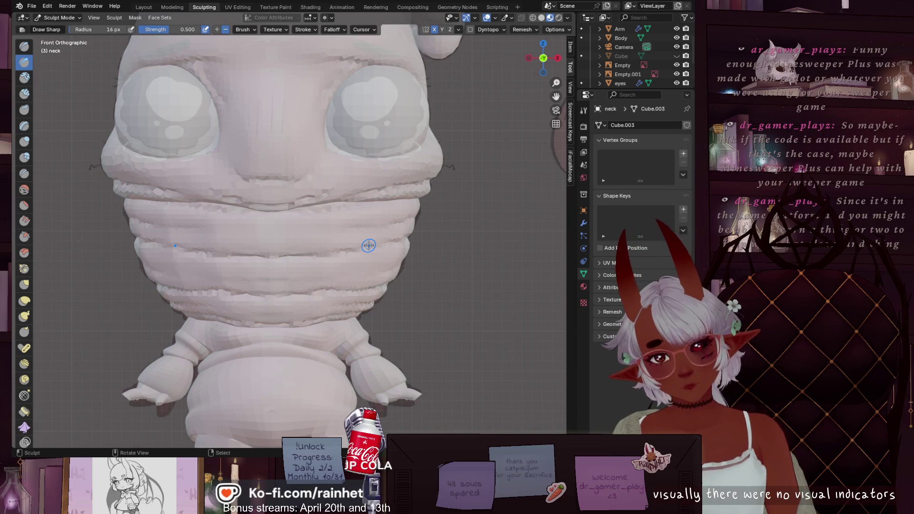
scroll(422, 286, down, 5)
mouse_move(422, 286)
middle_down()
mouse_move(423, 262)
mouse_move(439, 246)
mouse_move(509, 259)
middle_up()
mouse_move(523, 257)
middle_down()
mouse_move(401, 255)
mouse_move(428, 242)
middle_up()
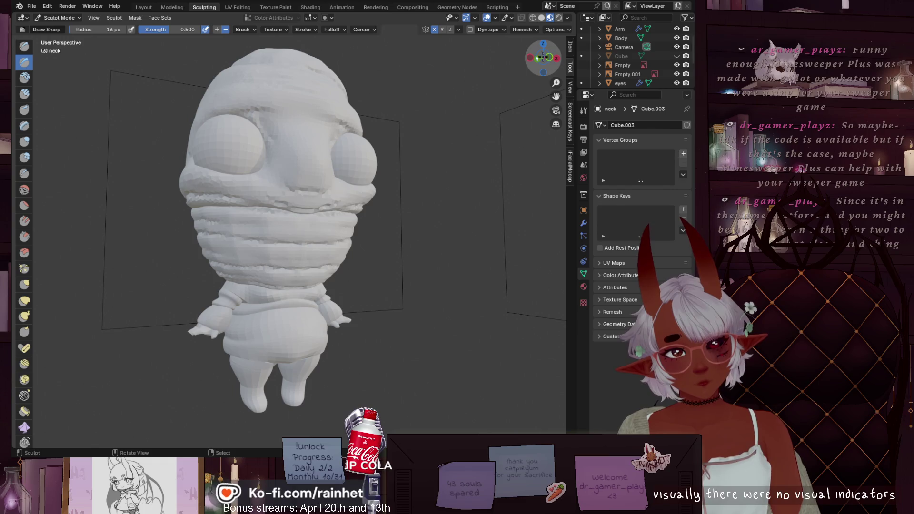
click(548, 58)
scroll(368, 234, up, 8)
shift+middle_drag(367, 233, 315, 189)
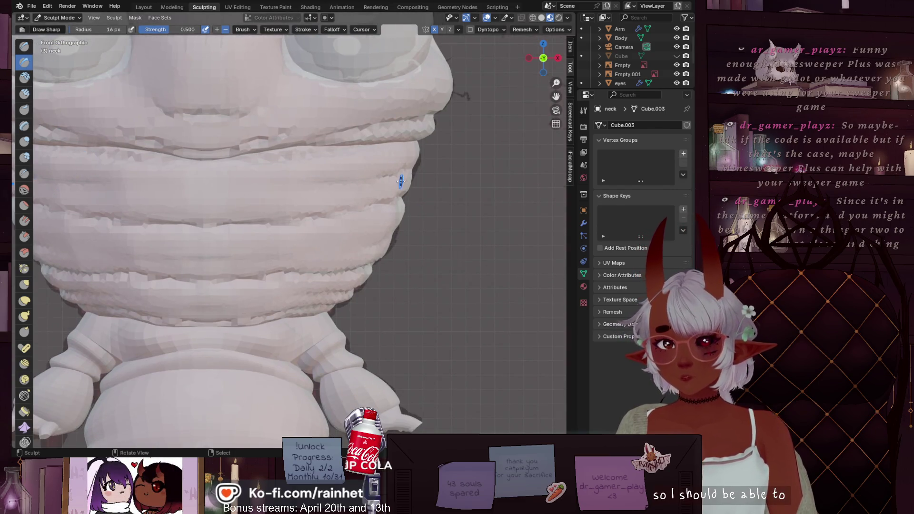
scroll(400, 181, down, 5)
mouse_move(400, 181)
middle_down()
mouse_move(343, 224)
mouse_move(389, 262)
mouse_move(333, 245)
middle_up()
scroll(343, 224, up, 5)
mouse_move(68, 129)
middle_down()
mouse_move(237, 238)
mouse_move(237, 222)
middle_up()
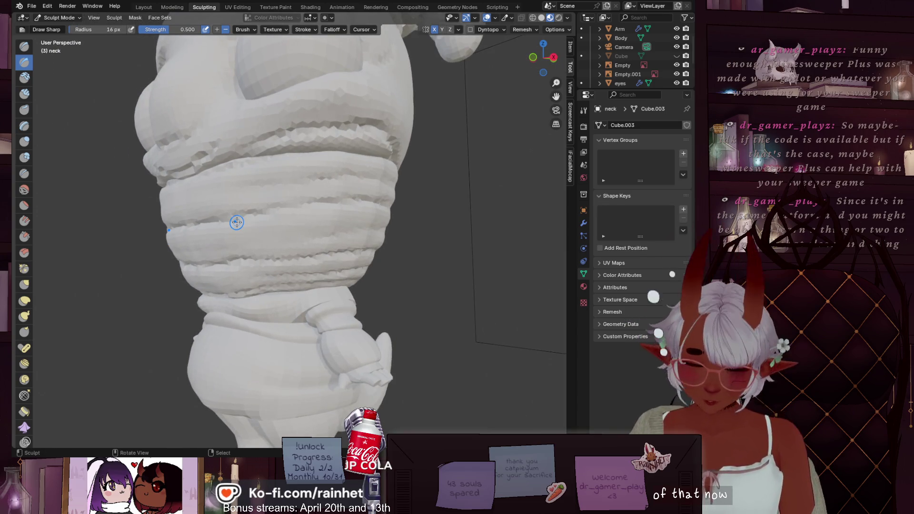
Fine-tune the brush radius to 14 px.
key(bracketright)
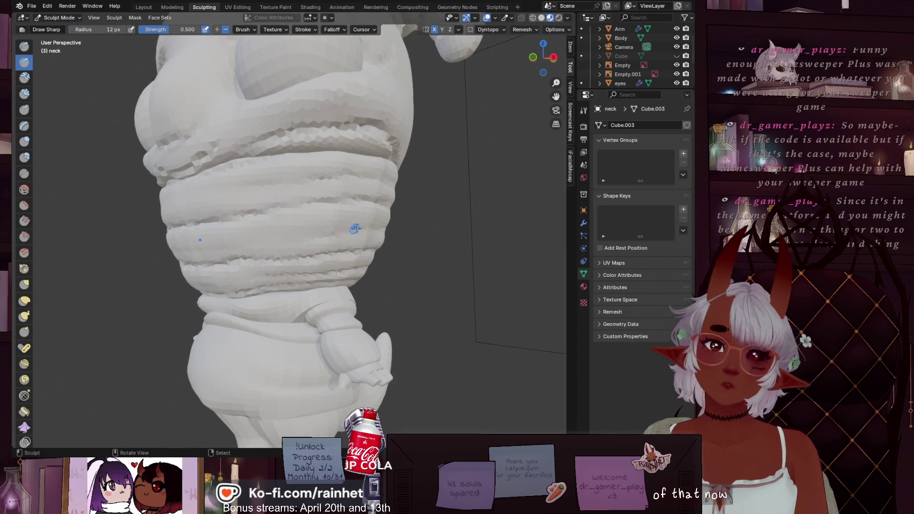
key(bracketleft)
key(bracketright)
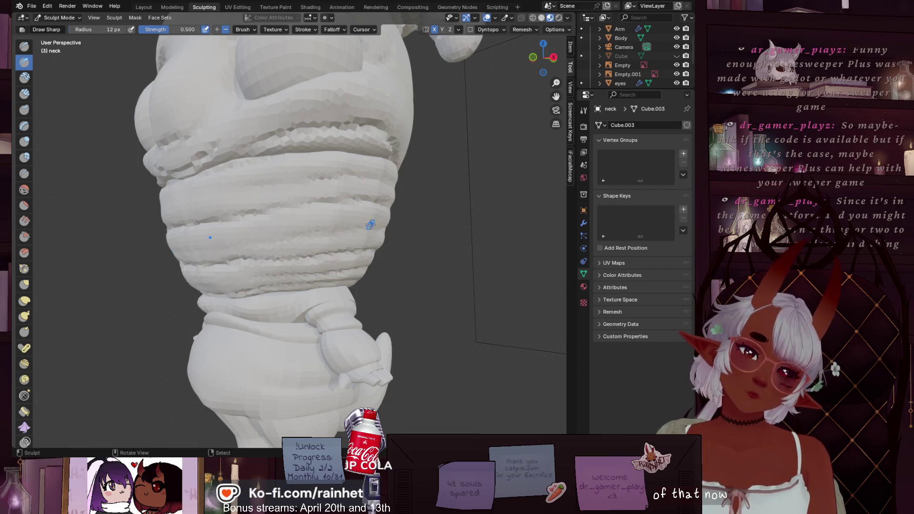
click(23, 144)
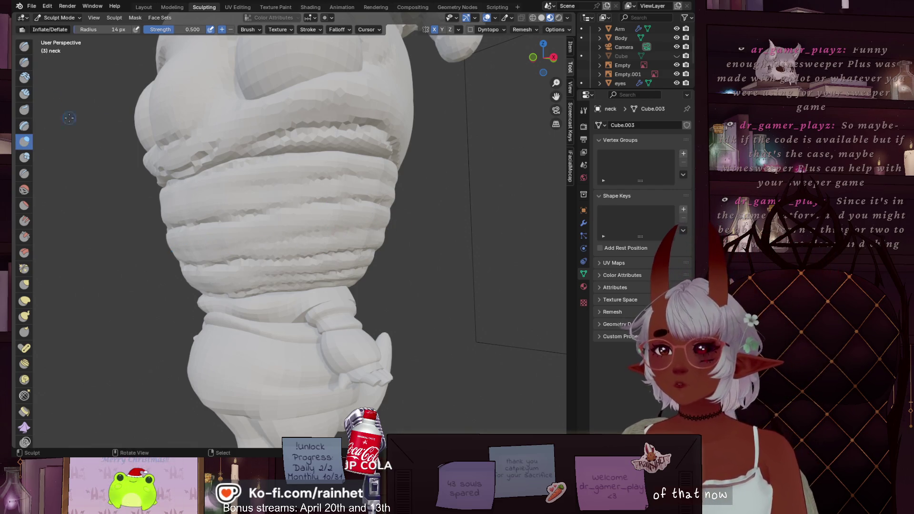
Shrink the brush to 49 px and glance between the left and front views.
key(bracketright)
key(bracketright)
key(bracketright)
key(bracketright)
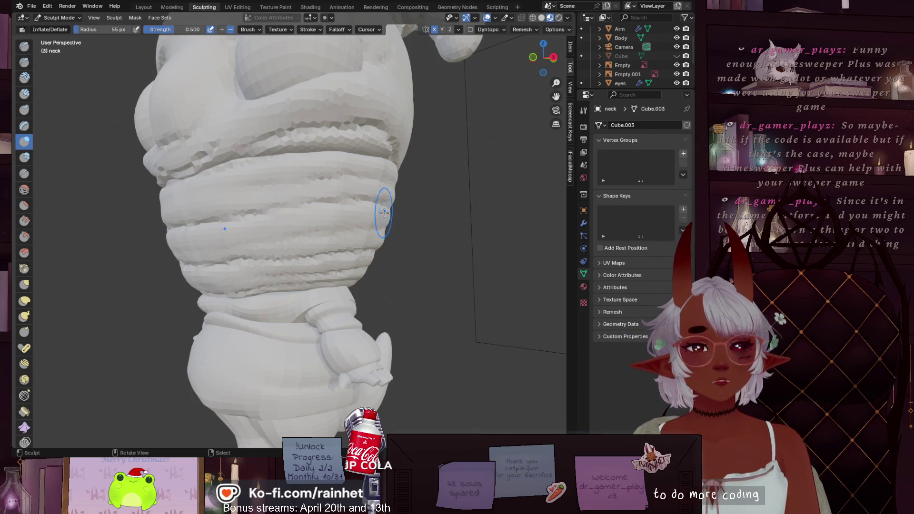
key(bracketleft)
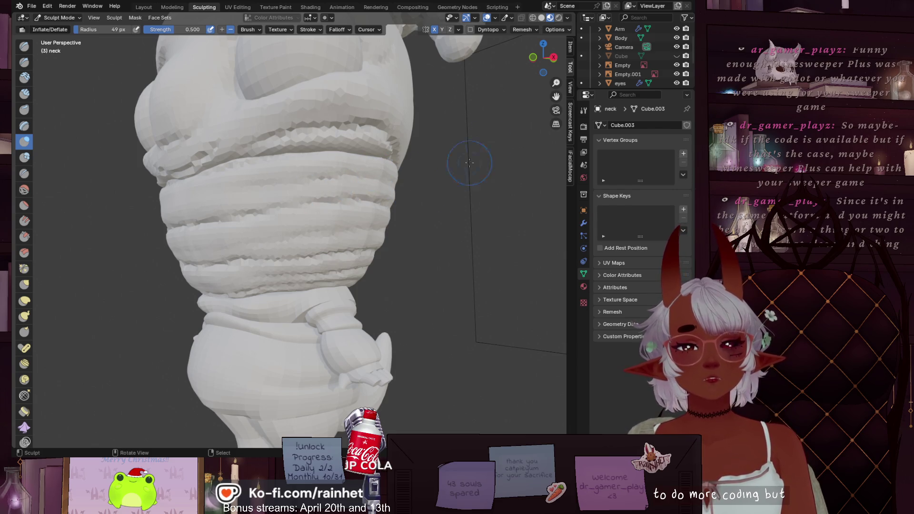
click(532, 57)
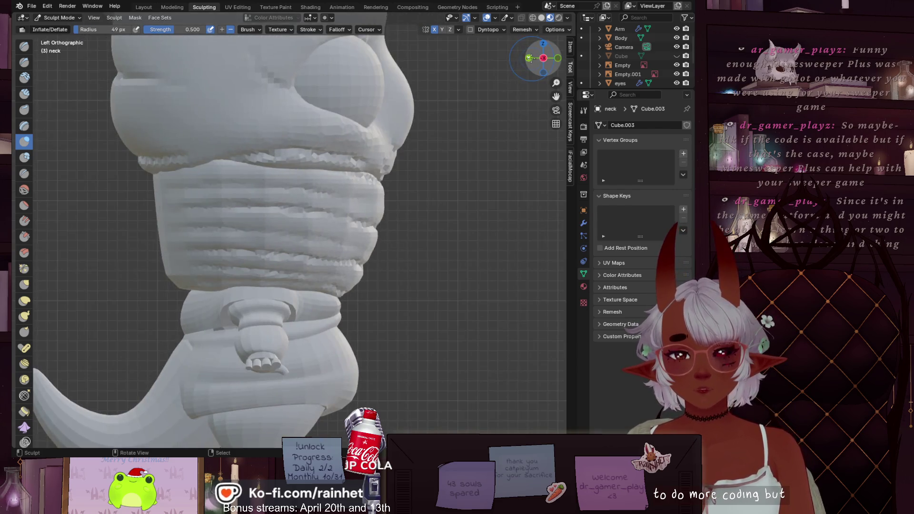
click(553, 59)
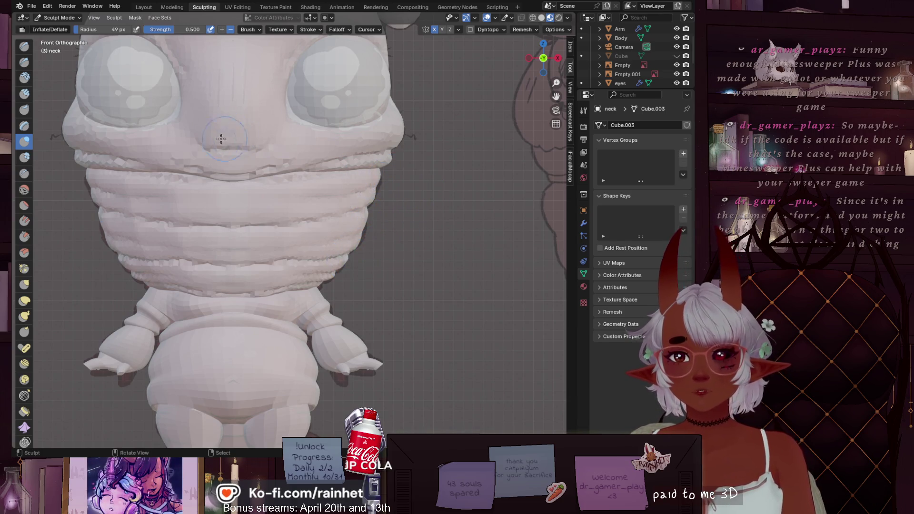
Orbit around the whole creature and look down onto its head.
scroll(303, 141, down, 5)
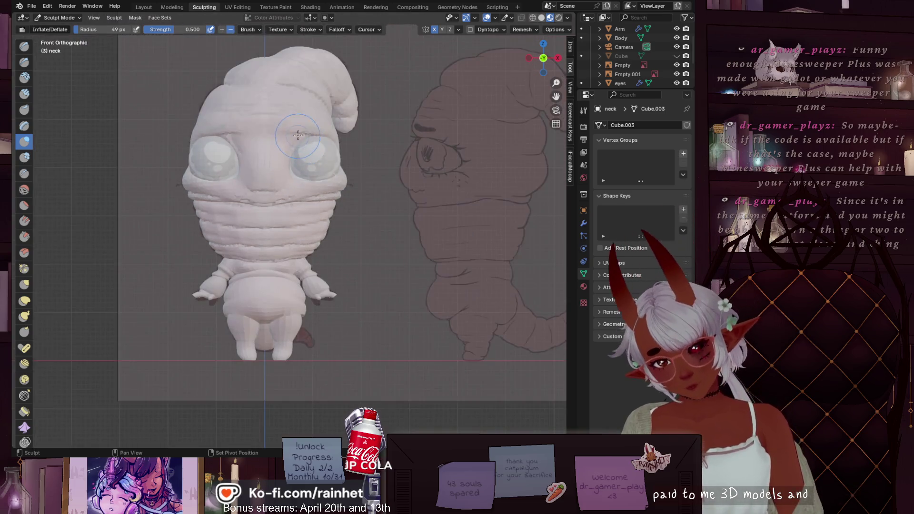
mouse_move(328, 157)
middle_down()
mouse_move(424, 239)
mouse_move(333, 243)
mouse_move(326, 432)
middle_up()
scroll(424, 240, up, 3)
scroll(321, 245, up, 3)
scroll(322, 245, up, 2)
mouse_move(335, 322)
middle_down()
mouse_move(290, 319)
mouse_move(271, 195)
mouse_move(295, 238)
mouse_move(339, 186)
mouse_move(452, 133)
middle_up()
scroll(290, 318, down, 5)
scroll(271, 195, up, 6)
scroll(306, 261, down, 5)
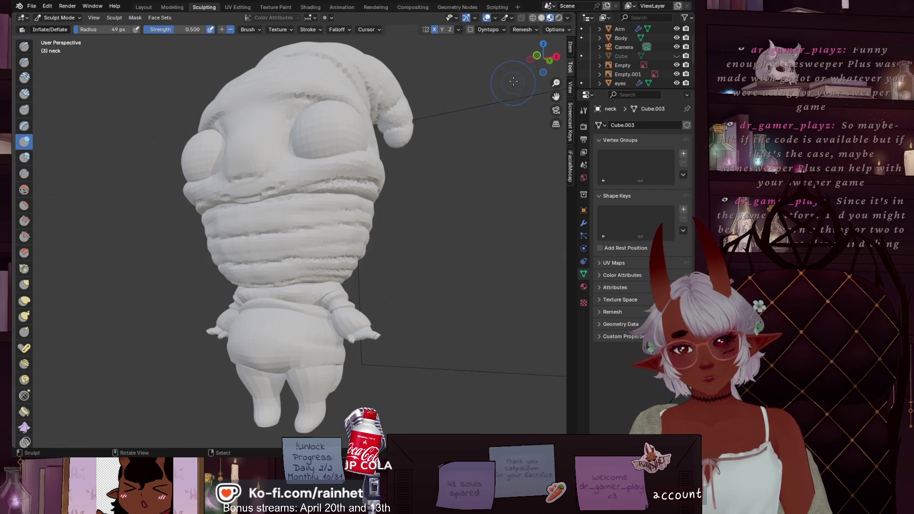
Snap to the front view, then zoom in on the neck from the right side.
click(542, 57)
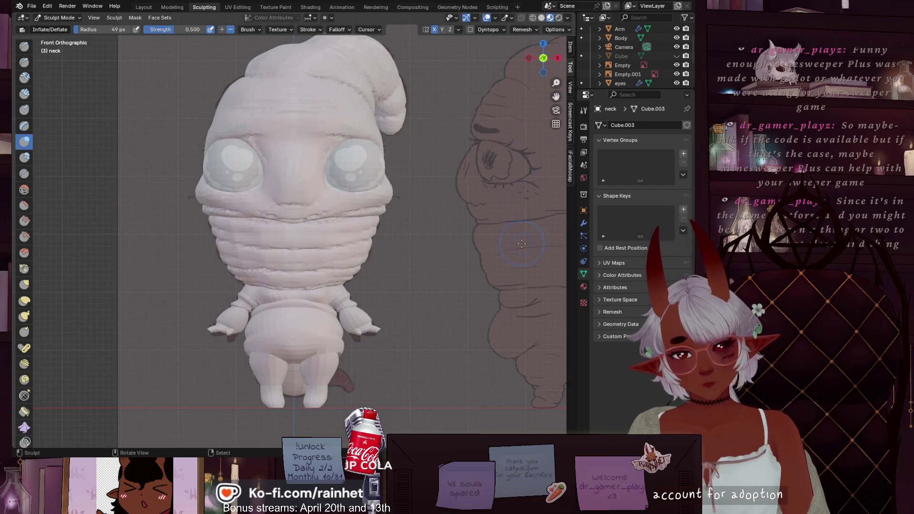
scroll(562, 90, up, 3)
click(558, 57)
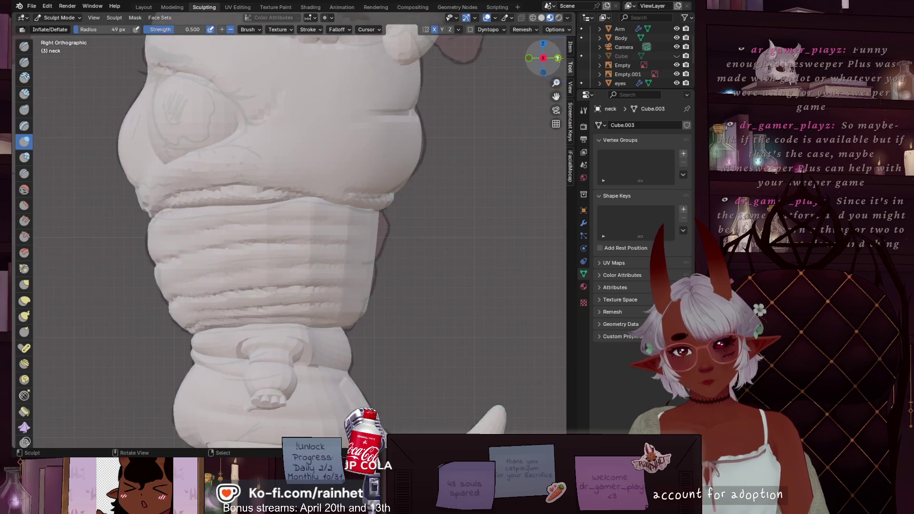
scroll(404, 256, up, 2)
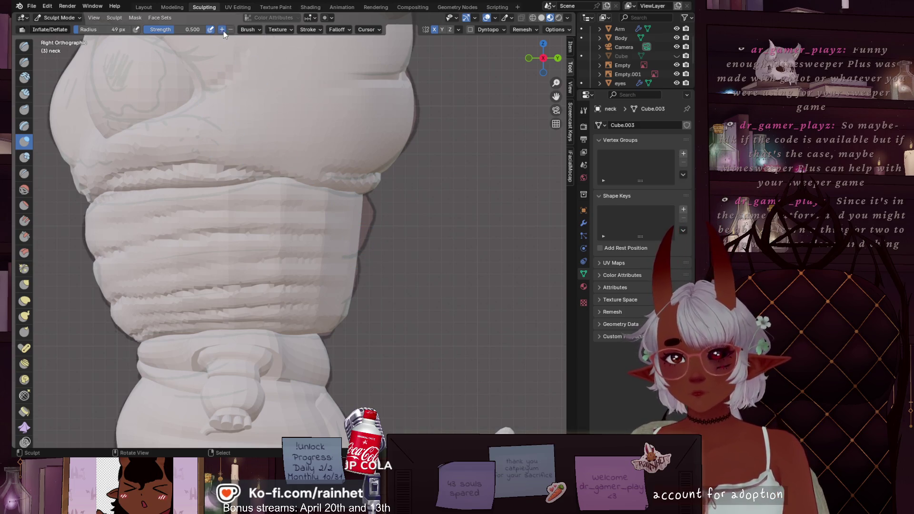
key(f)
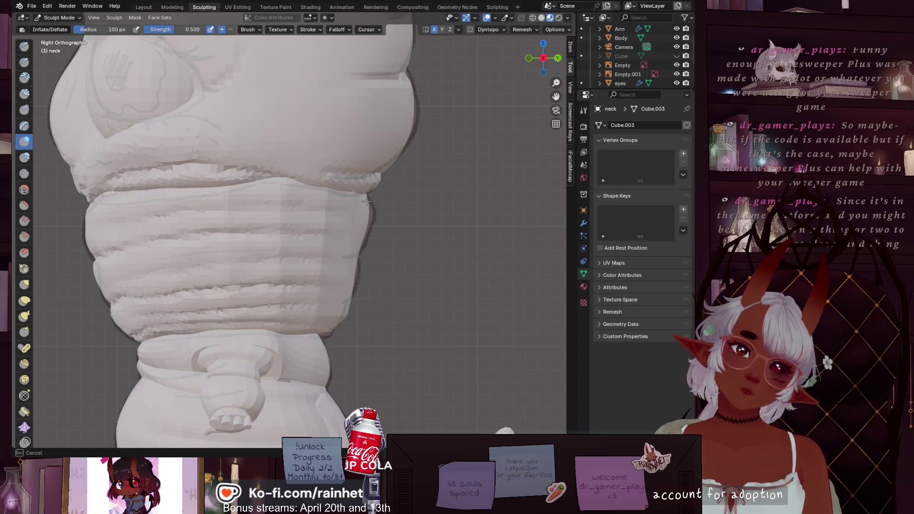
Inflate the back edge of the neck folds in side view, then shrink the brush to 45 px.
drag(366, 201, 349, 283)
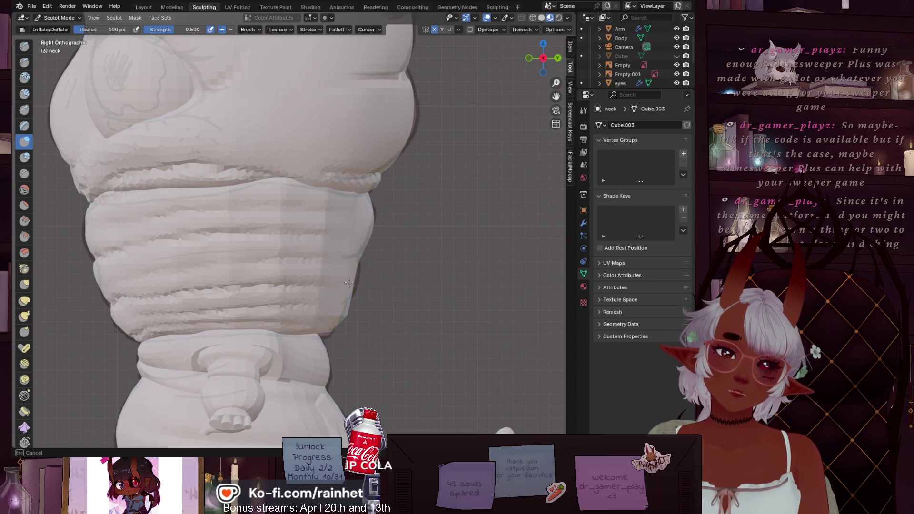
key(f)
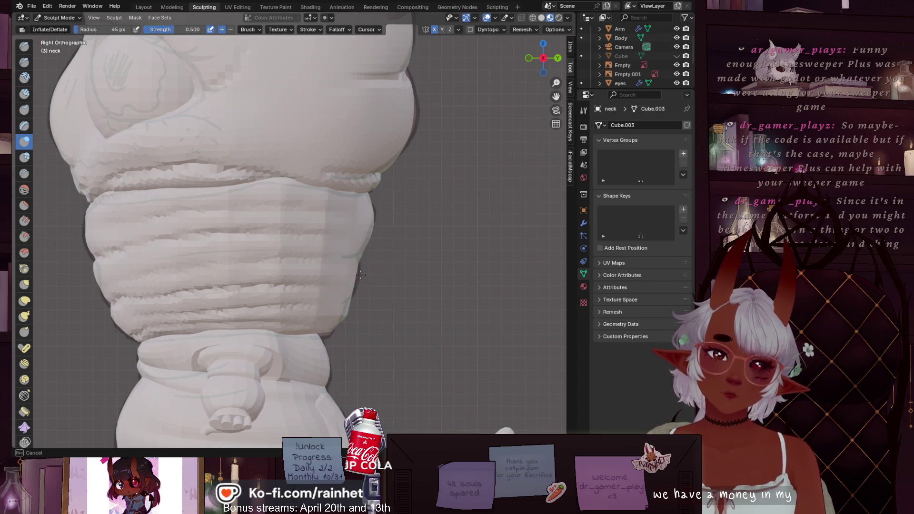
click(366, 274)
click(336, 289)
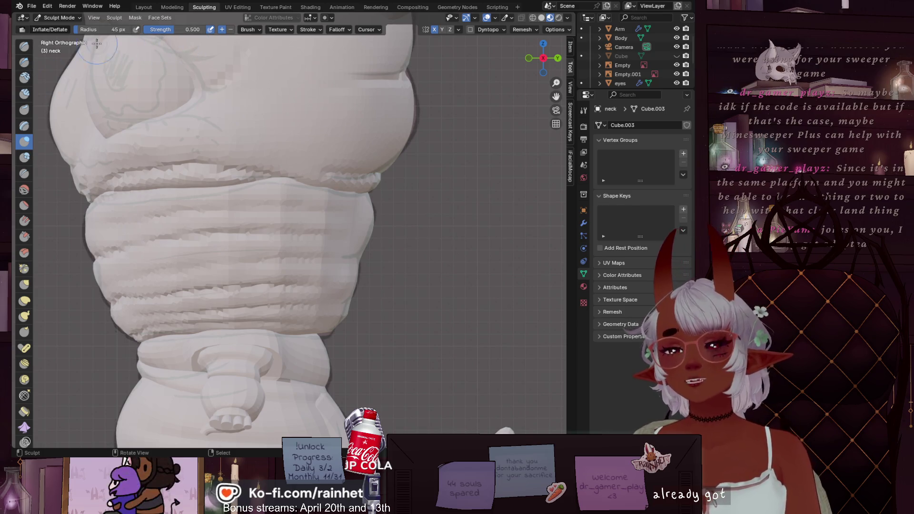
click(23, 63)
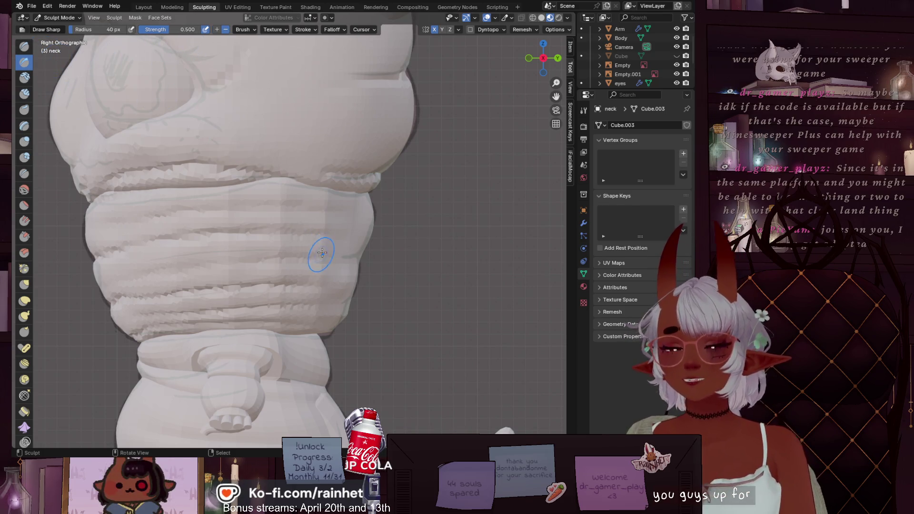
With a smaller Draw Sharp brush, crease the neck's side edge and across its back.
key(bracketleft)
key(bracketleft)
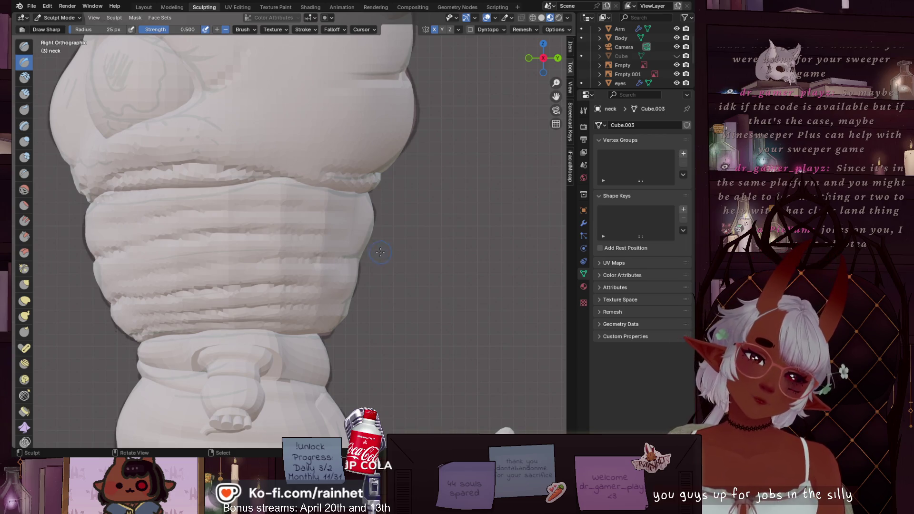
drag(360, 205, 356, 258)
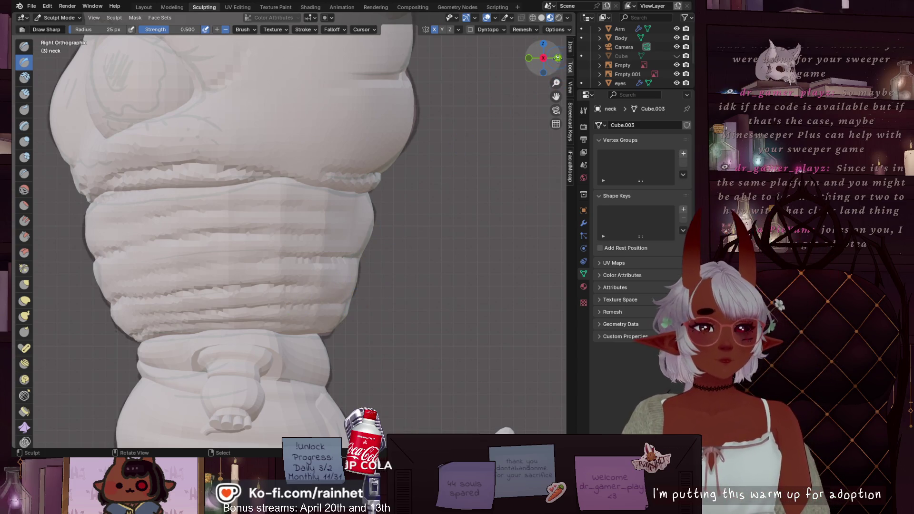
click(558, 58)
mouse_move(155, 259)
mouse_down()
mouse_move(334, 256)
mouse_move(188, 248)
mouse_move(291, 253)
mouse_move(286, 266)
mouse_up()
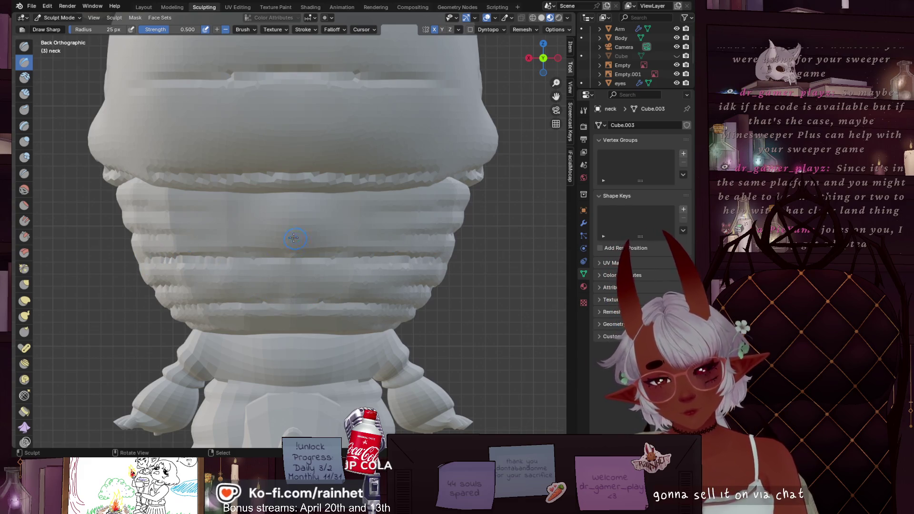
click(24, 142)
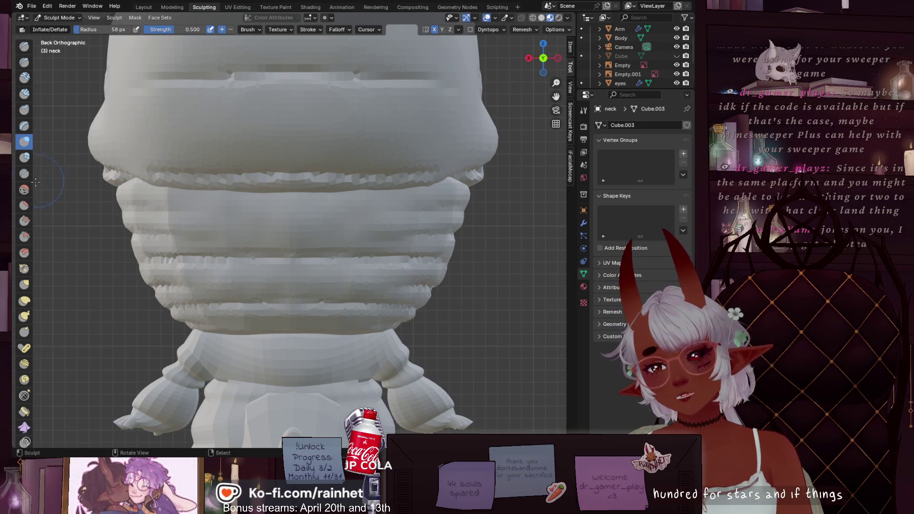
From the back view, inflate along the neck's lower edge.
click(529, 57)
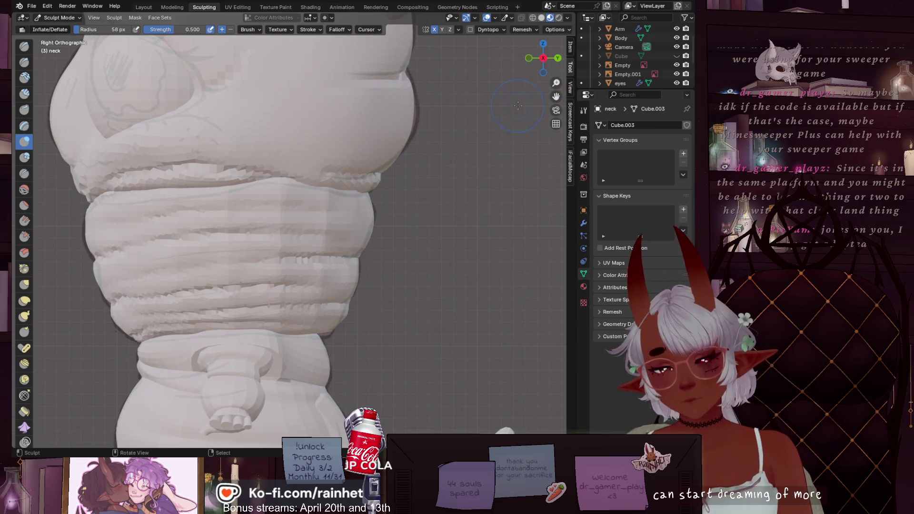
click(557, 58)
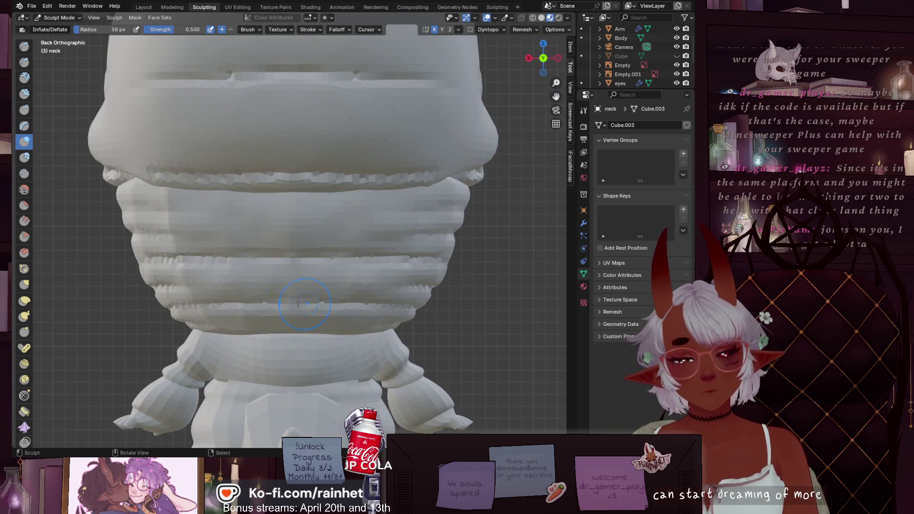
drag(235, 332, 320, 332)
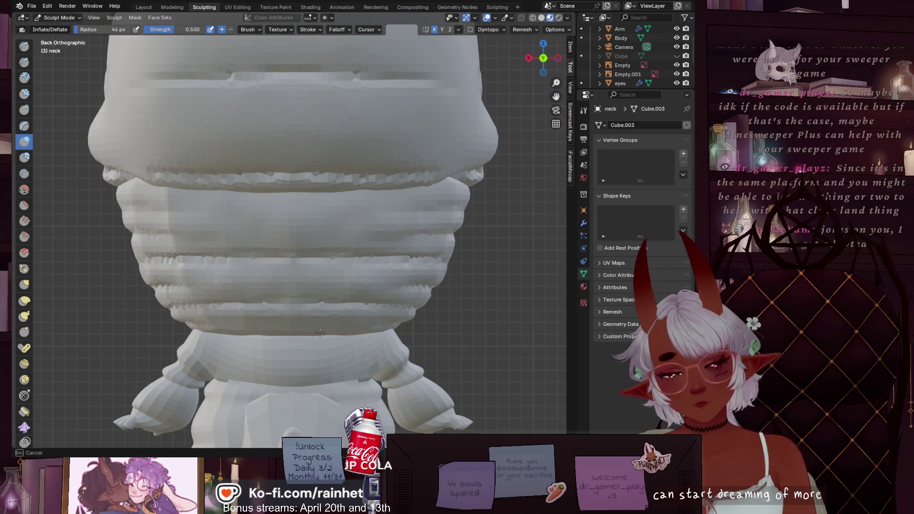
mouse_move(216, 332)
mouse_down()
mouse_move(352, 338)
mouse_move(266, 339)
mouse_move(304, 333)
mouse_up()
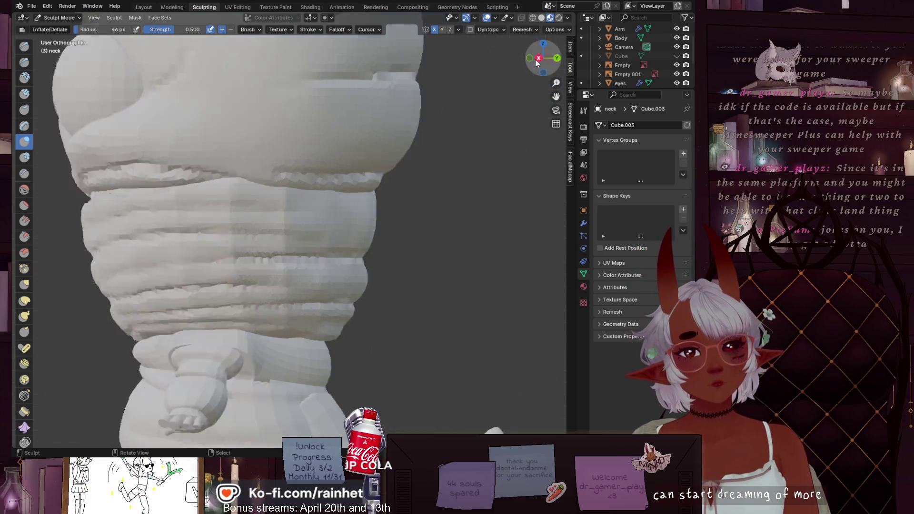
Smooth the bottom neck fold from the right side and from behind.
click(549, 62)
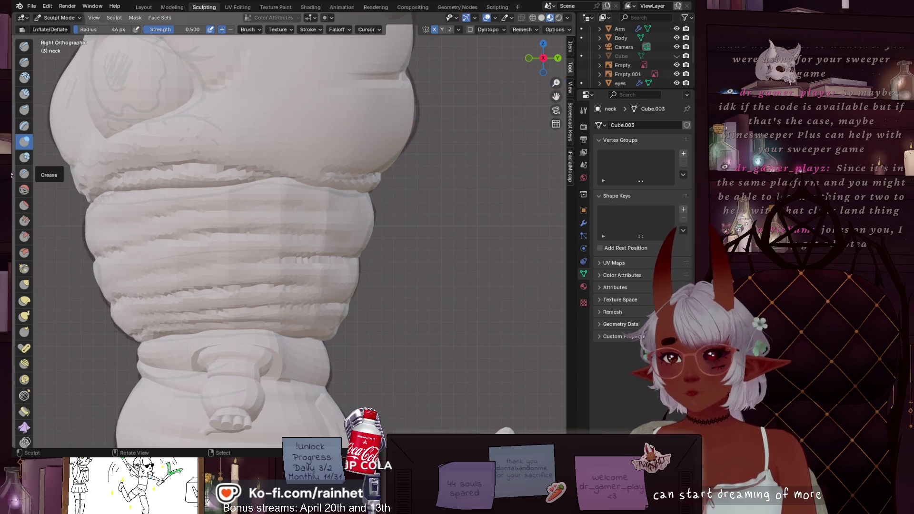
click(24, 189)
drag(345, 320, 351, 318)
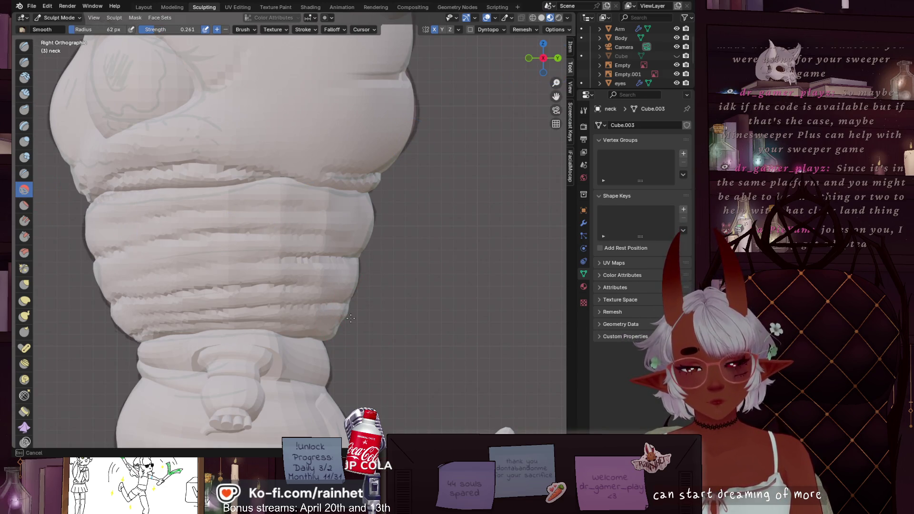
click(557, 58)
mouse_move(240, 326)
mouse_down()
mouse_move(215, 323)
mouse_move(333, 309)
mouse_up()
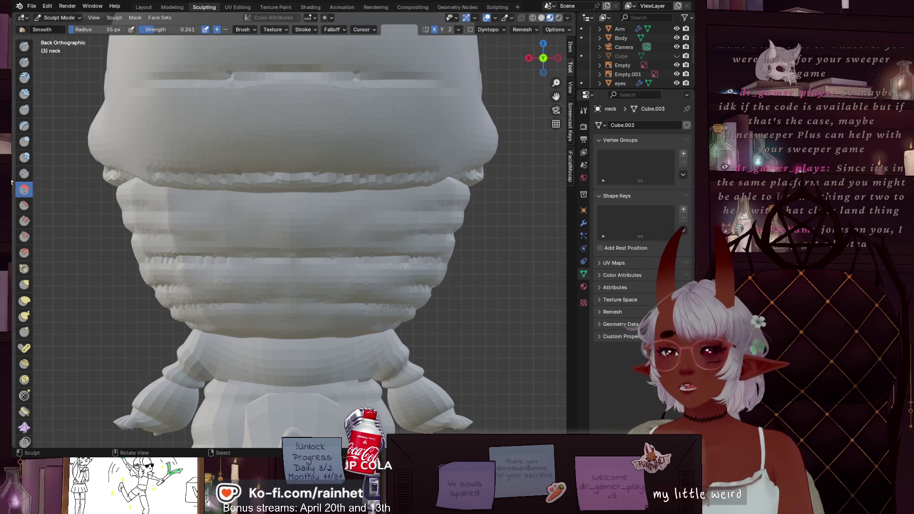
click(25, 142)
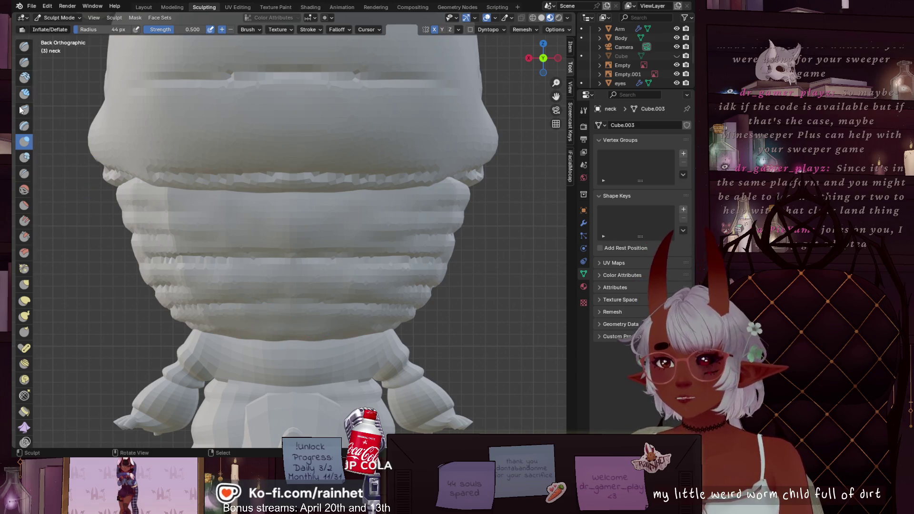
click(27, 62)
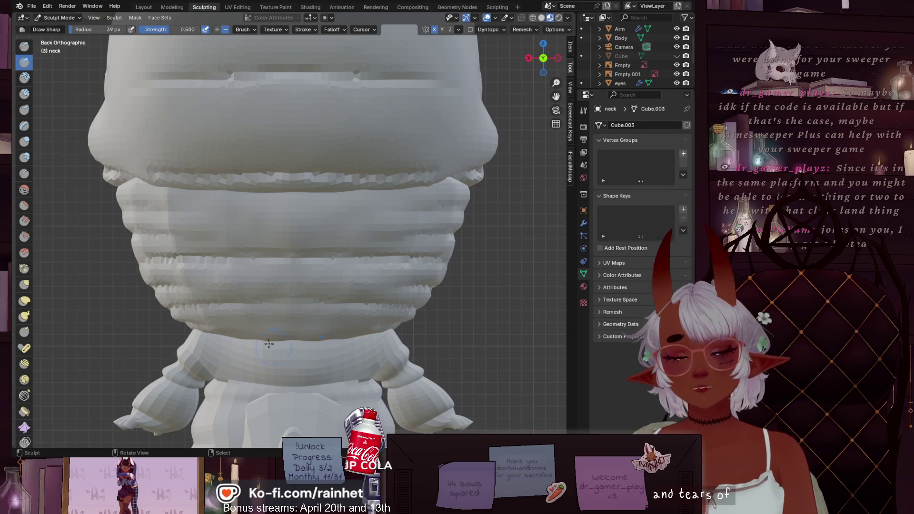
Shrink Draw Sharp to 18 px, view the neck from behind, then set Inflate/Deflate to 31 px.
key(bracketleft)
key(bracketleft)
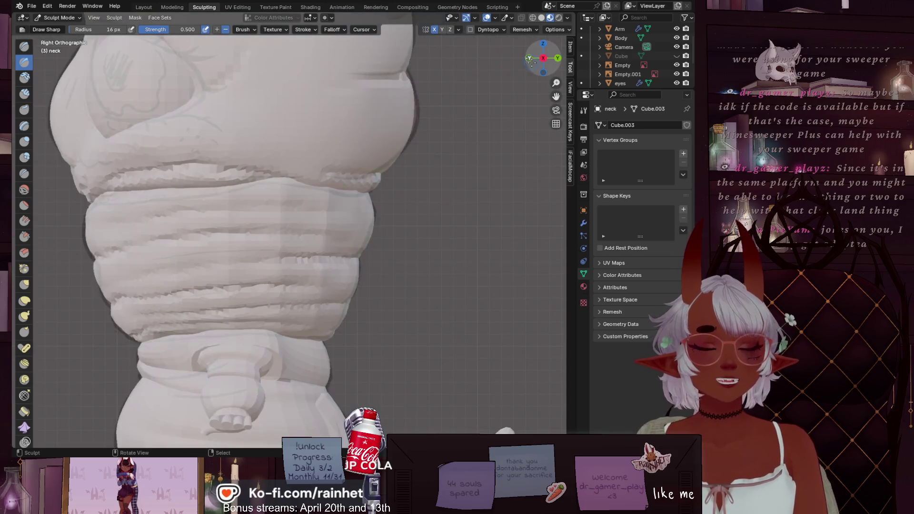
click(528, 58)
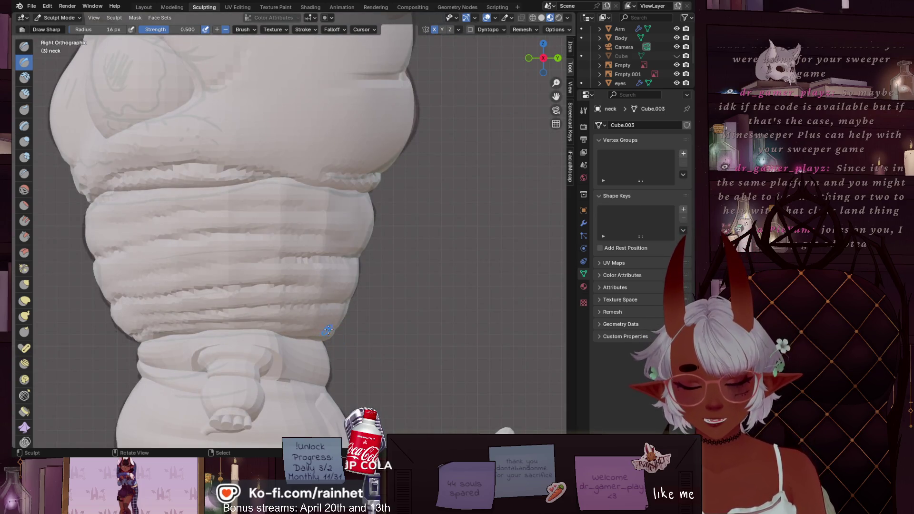
click(557, 58)
click(232, 330)
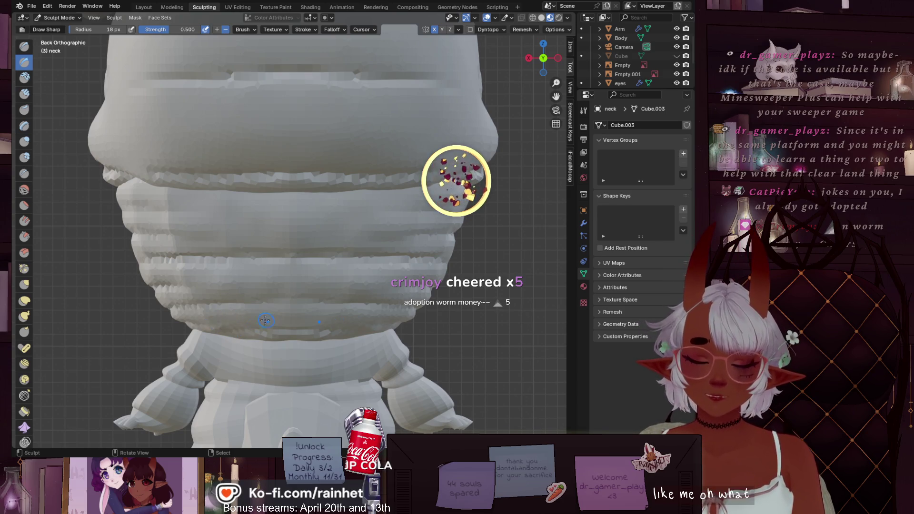
key(f)
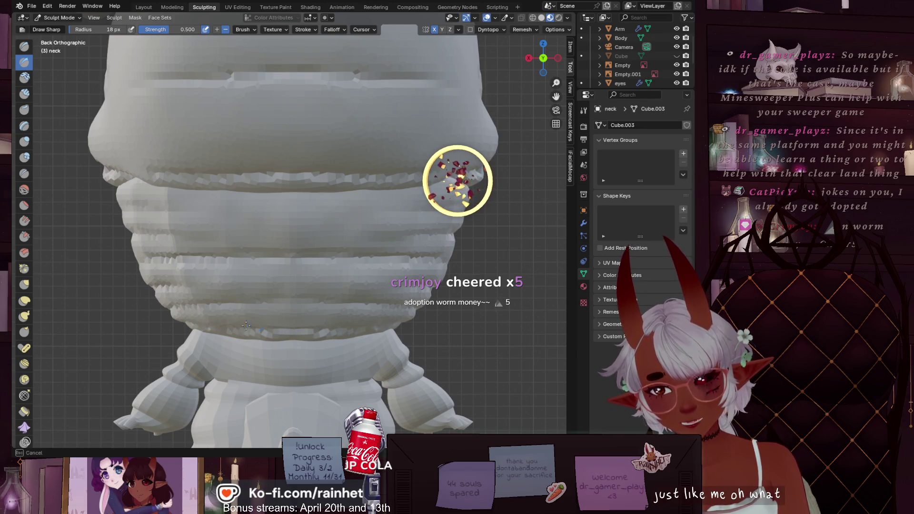
key(Escape)
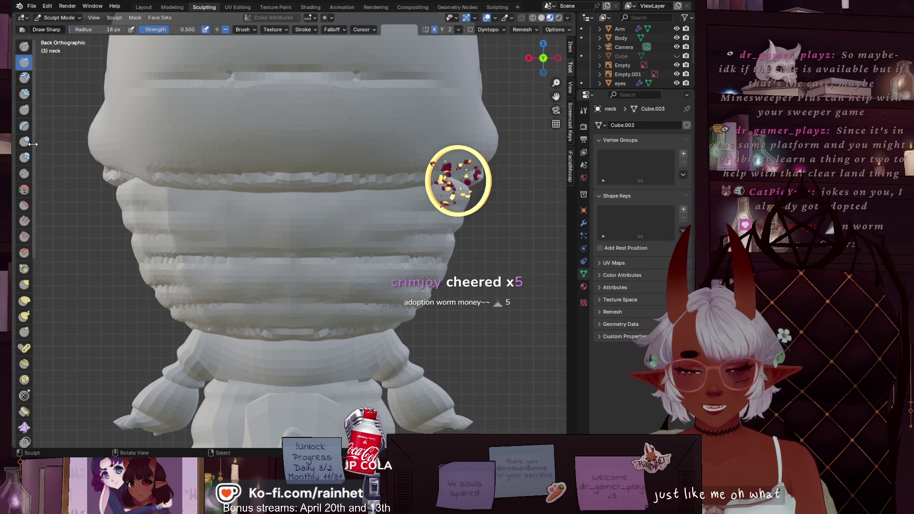
click(24, 142)
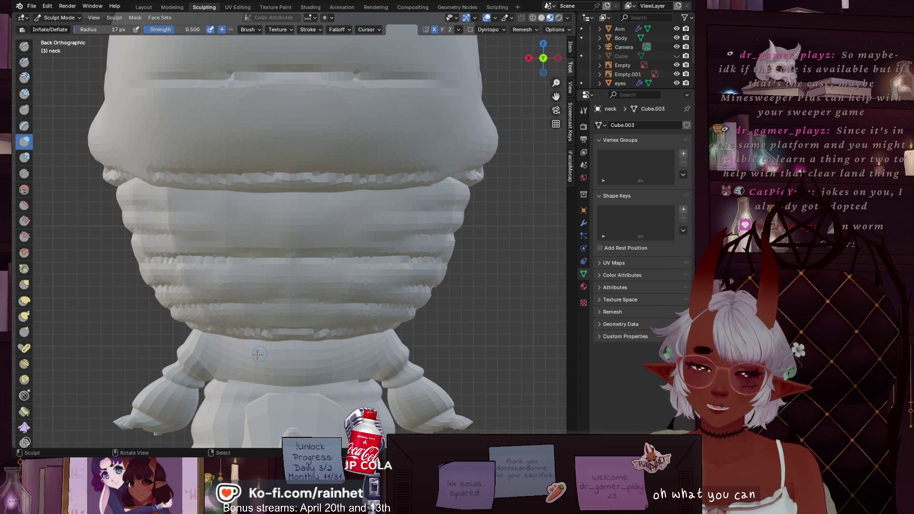
key(bracketright)
key(bracketright)
key(bracketright)
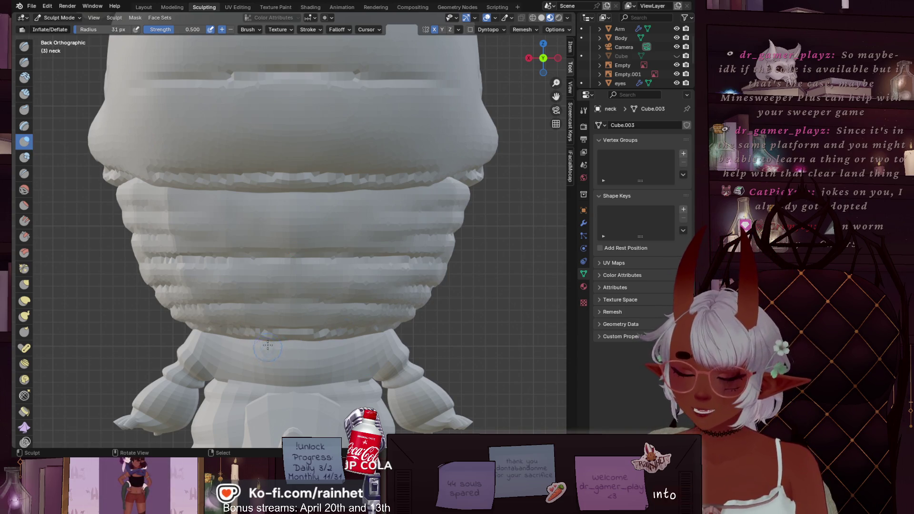
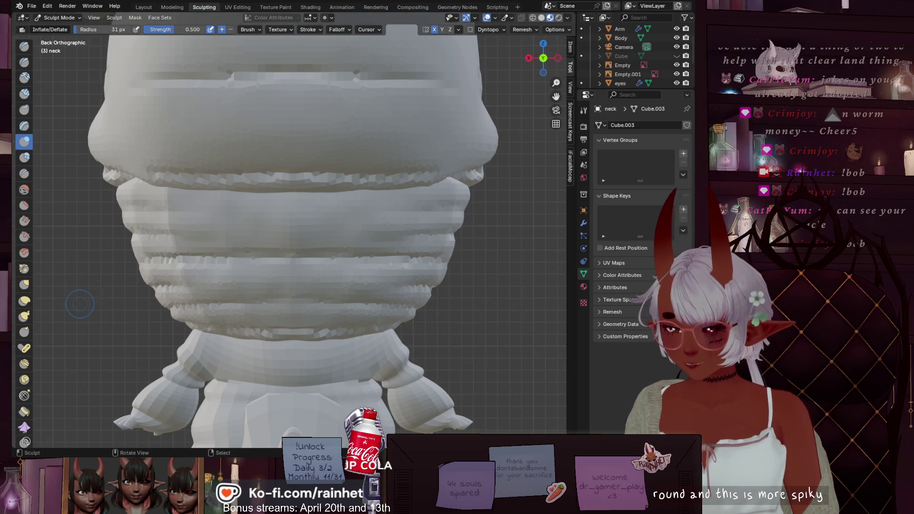
Inspect the neck rings from the right and back orthographic views.
shift+middle_drag(303, 305, 303, 240)
scroll(302, 240, down, 4)
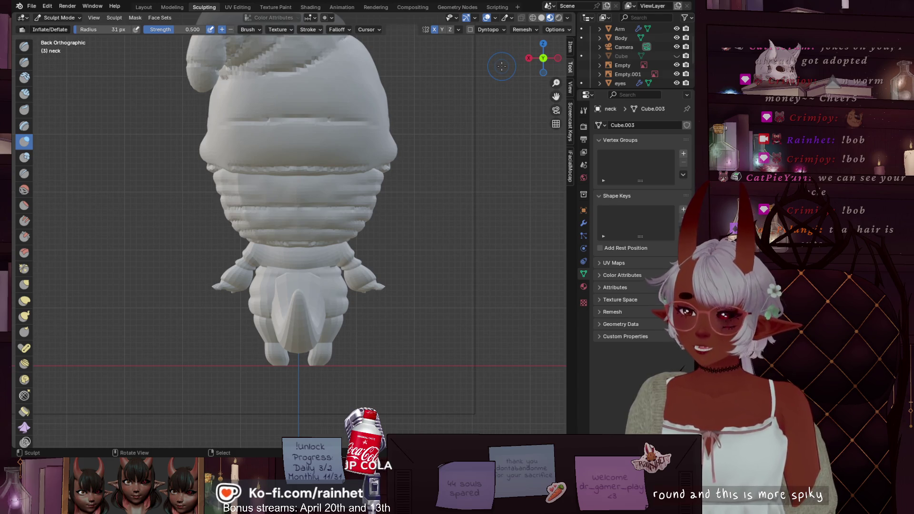
click(529, 58)
scroll(519, 124, up, 6)
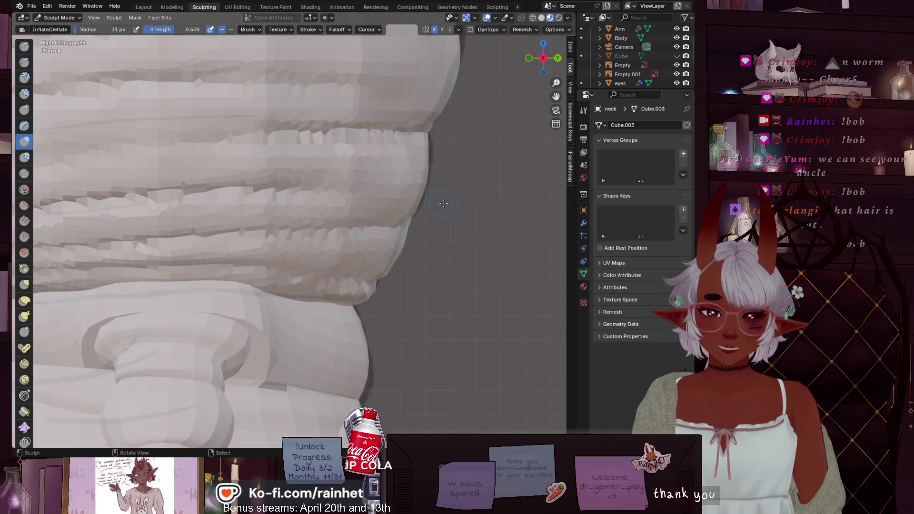
click(557, 58)
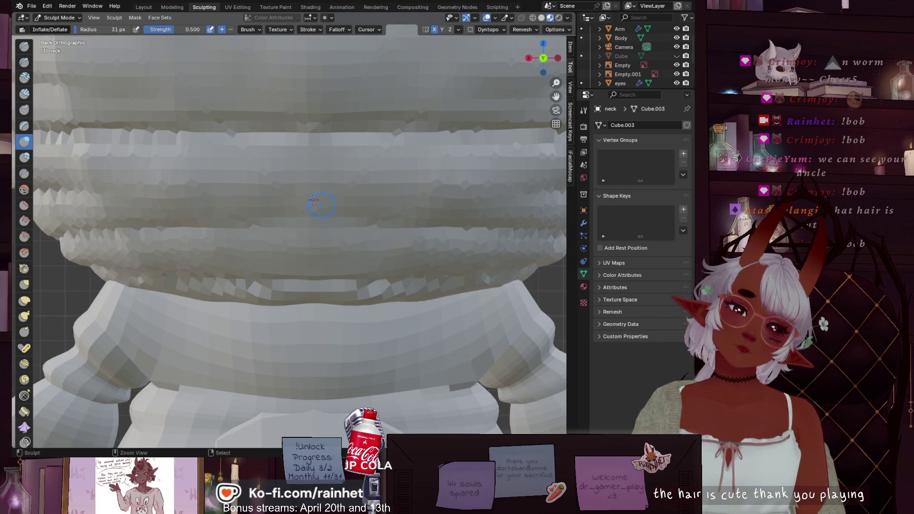
Carve two sharp creases along the neck ridges with Draw Sharp, then check right and front views.
click(25, 62)
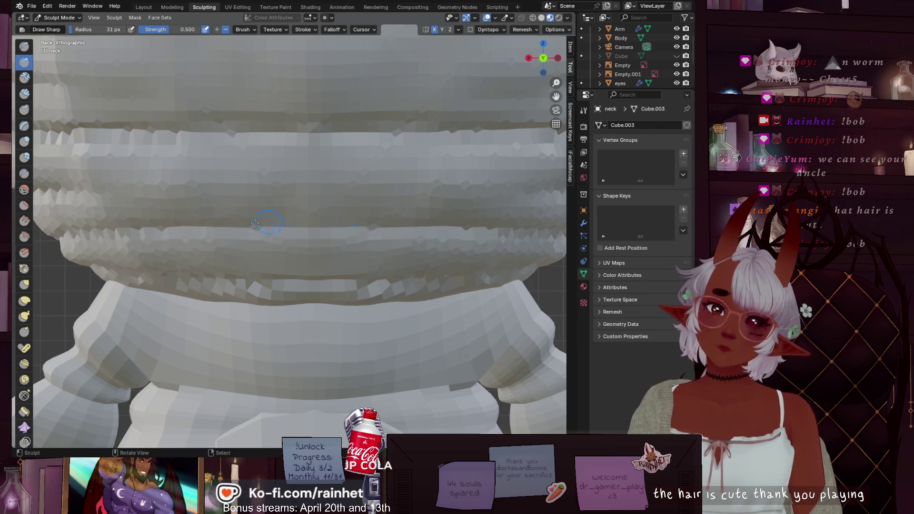
drag(190, 226, 421, 219)
drag(118, 130, 83, 131)
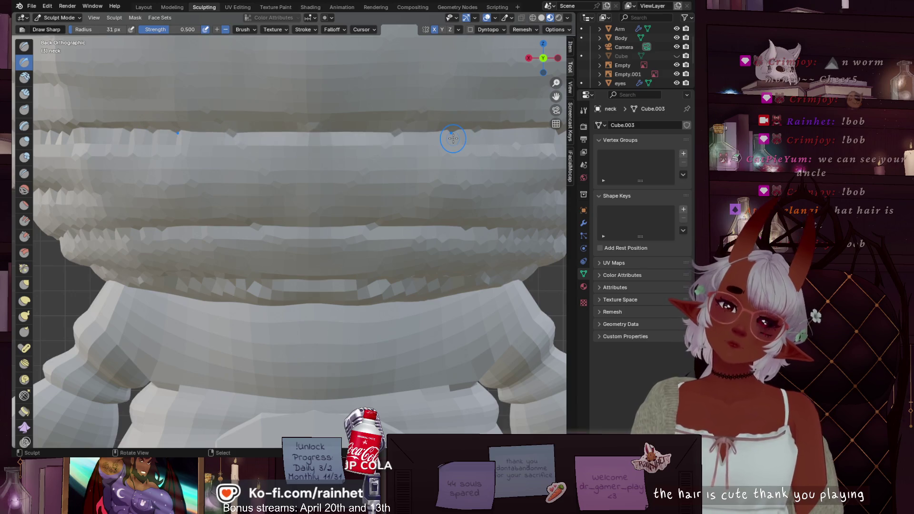
click(529, 58)
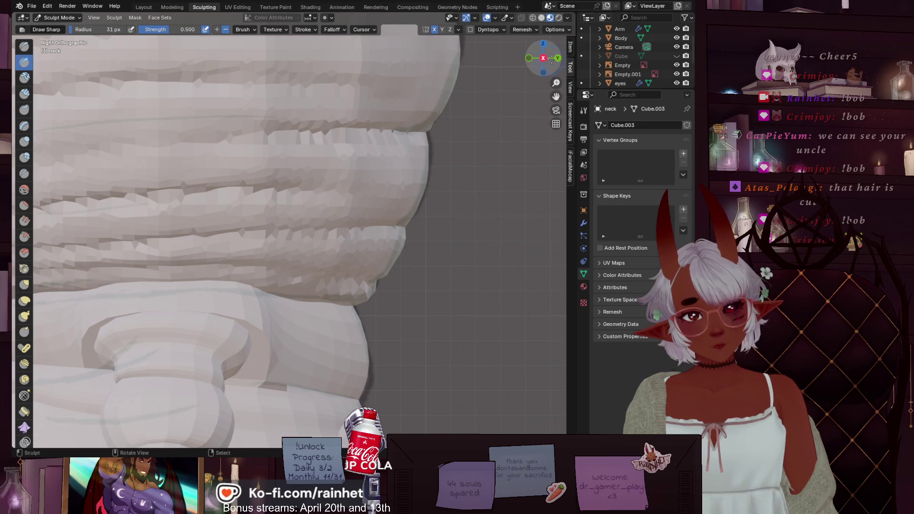
scroll(502, 108, down, 2)
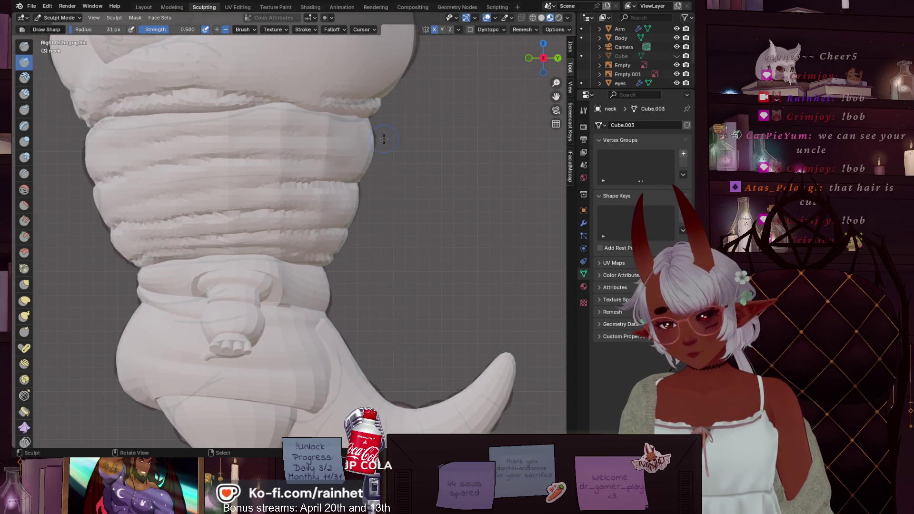
click(528, 58)
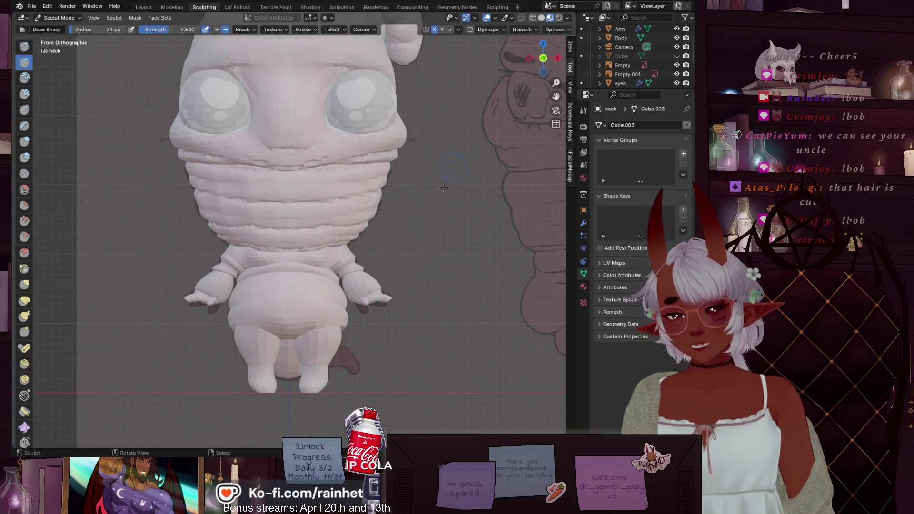
scroll(399, 237, down, 6)
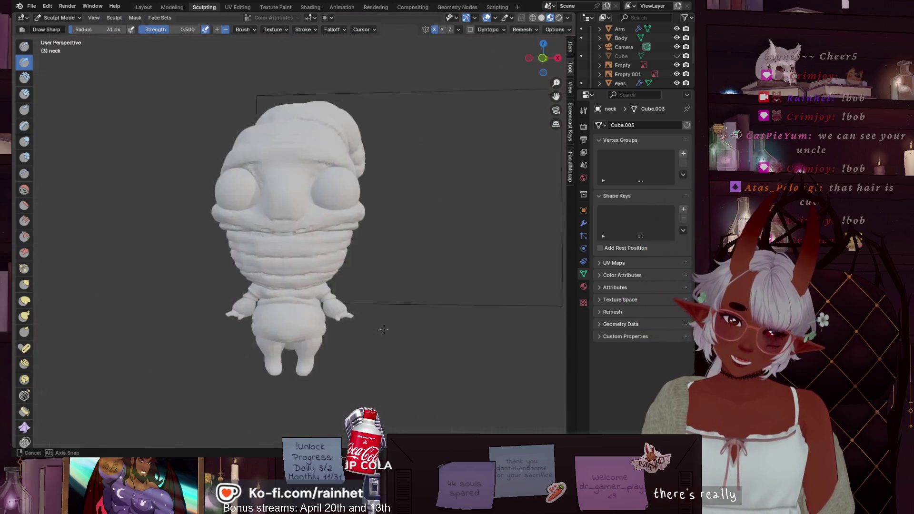
In the Layout workspace, frame the whole character and select the Body object.
mouse_move(399, 295)
middle_down()
mouse_move(402, 321)
mouse_move(64, 333)
mouse_move(157, 333)
mouse_move(228, 255)
mouse_move(202, 249)
mouse_move(501, 263)
mouse_move(485, 121)
mouse_move(388, 197)
mouse_move(413, 200)
mouse_move(383, 200)
mouse_move(372, 175)
middle_up()
click(143, 7)
mouse_move(310, 292)
ctrl+middle_down()
mouse_move(312, 261)
mouse_move(427, 292)
ctrl+middle_up()
click(426, 293)
scroll(330, 244, down, 3)
mouse_move(330, 244)
middle_down()
mouse_move(310, 227)
mouse_move(296, 263)
middle_up()
scroll(296, 262, up, 2)
click(294, 261)
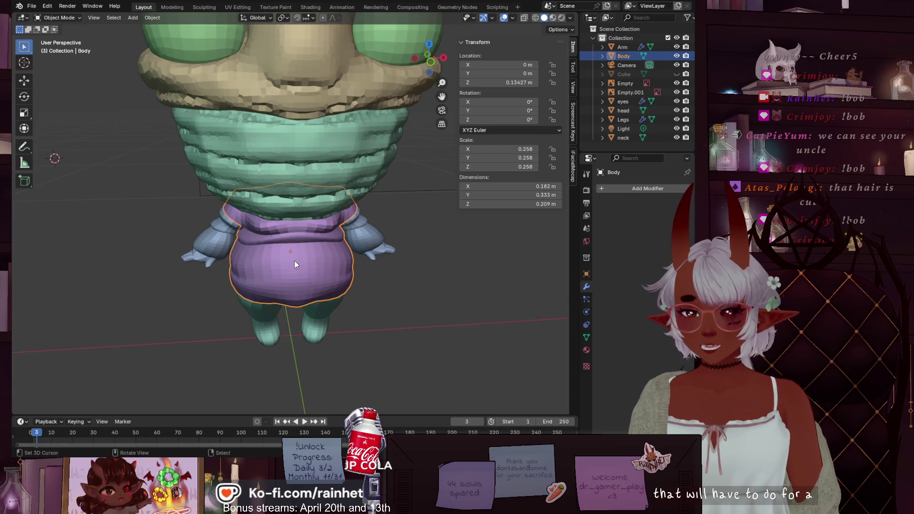
Hide the Legs and Arm objects with H.
mouse_move(286, 217)
middle_down()
mouse_move(287, 250)
mouse_move(336, 218)
mouse_move(265, 295)
middle_up()
click(264, 290)
key(h)
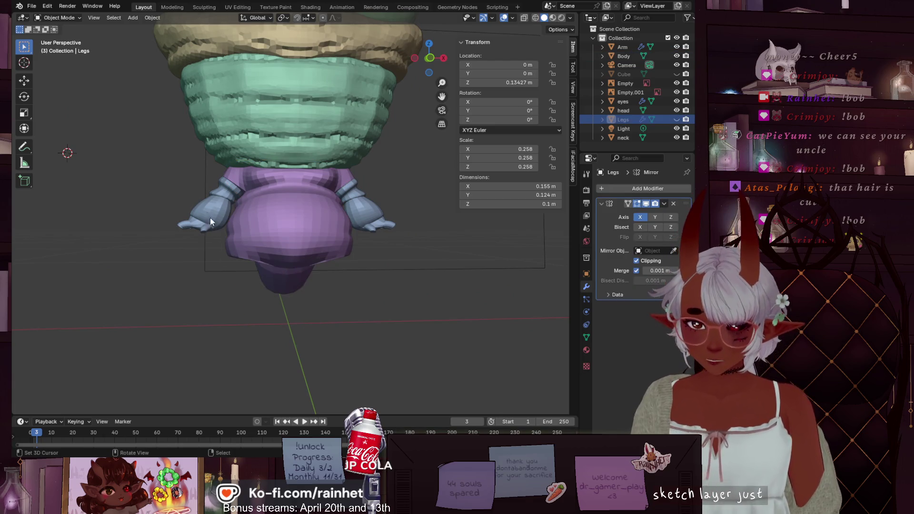
click(210, 218)
key(h)
Reselect Body and return to Sculpting in front view.
mouse_move(208, 220)
middle_down()
mouse_move(295, 218)
mouse_move(173, 229)
mouse_move(293, 233)
mouse_move(327, 221)
mouse_move(258, 226)
middle_up()
click(259, 227)
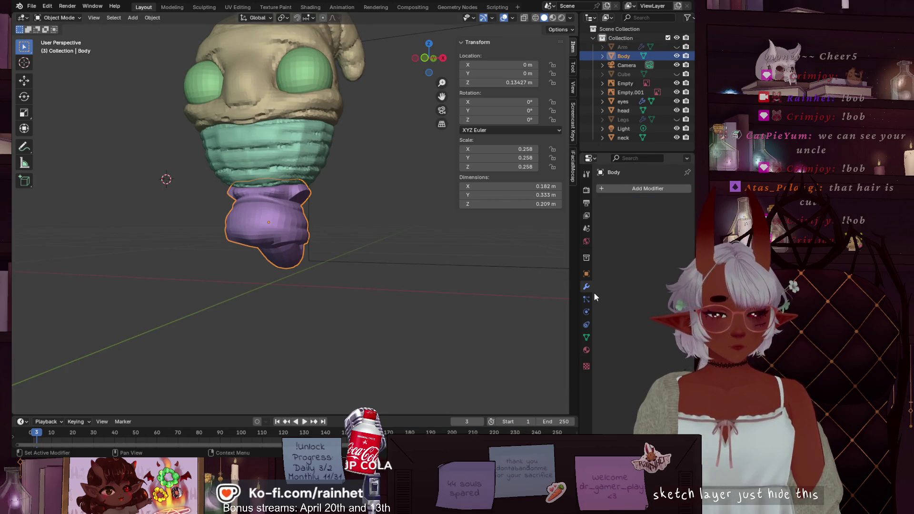
click(204, 7)
key(KP_1)
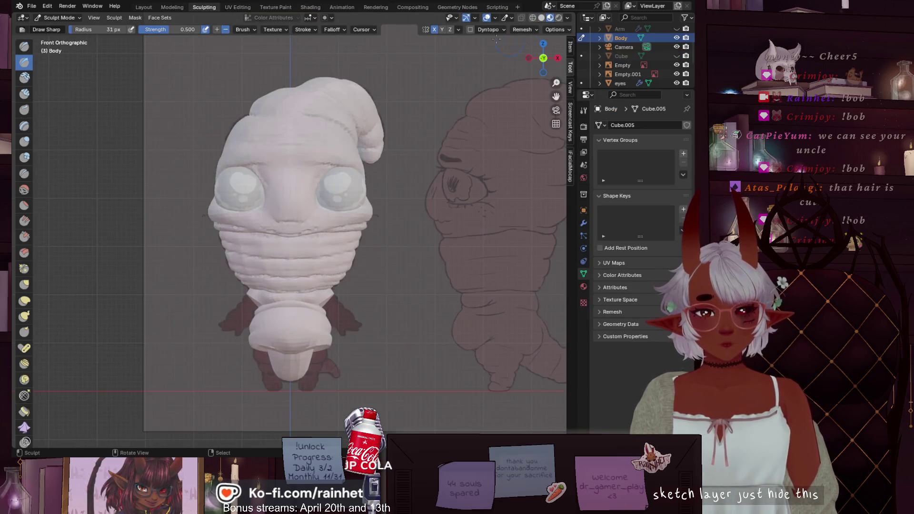
Switch the viewport to wireframe shading to see the body's mesh density.
scroll(317, 328, up, 4)
shift+middle_drag(317, 329, 329, 269)
scroll(329, 269, up, 4)
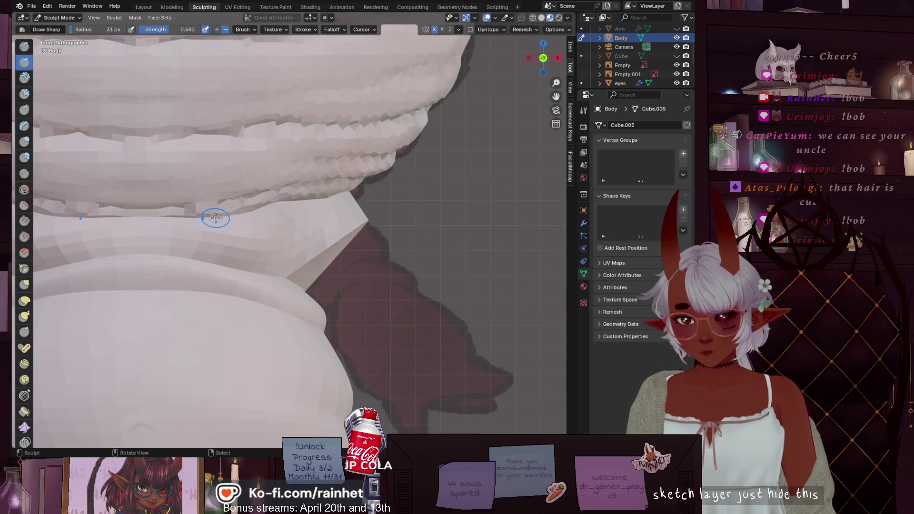
click(532, 18)
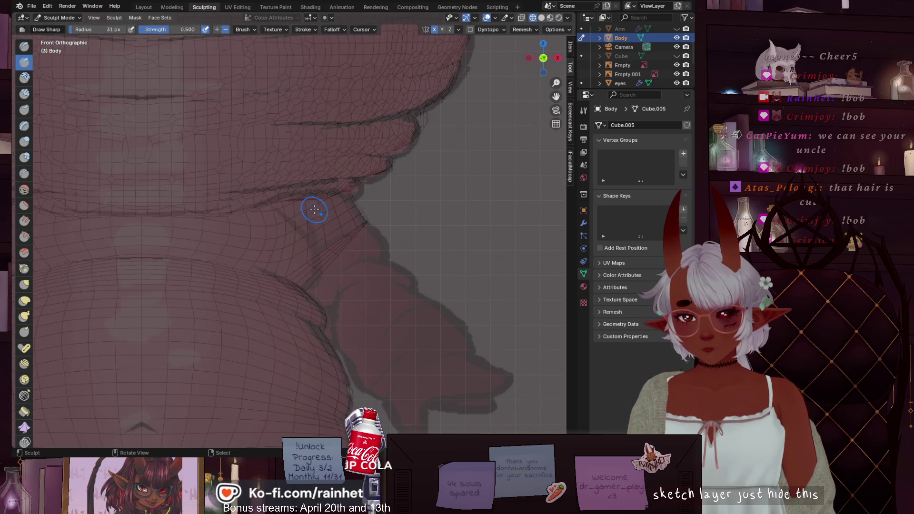
scroll(316, 211, down, 4)
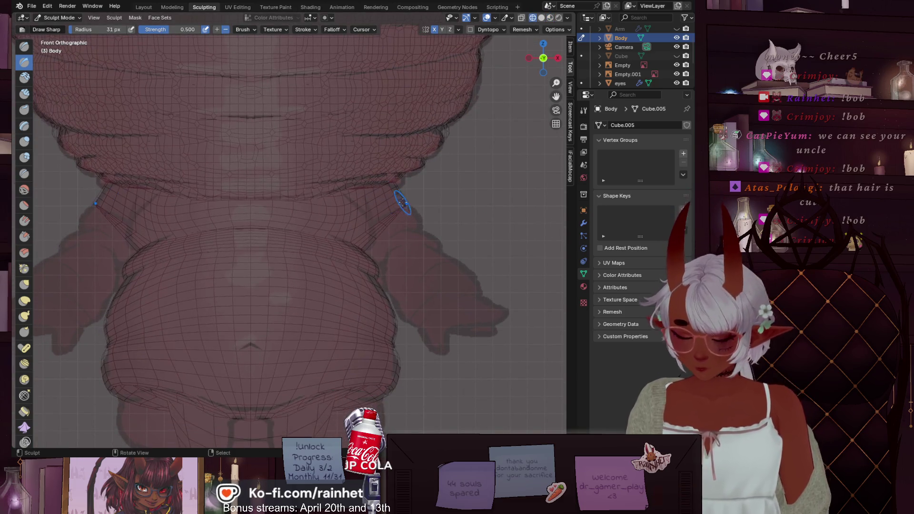
Voxel-remesh the body at 0.0215 m and return to solid shading in front view.
key(r)
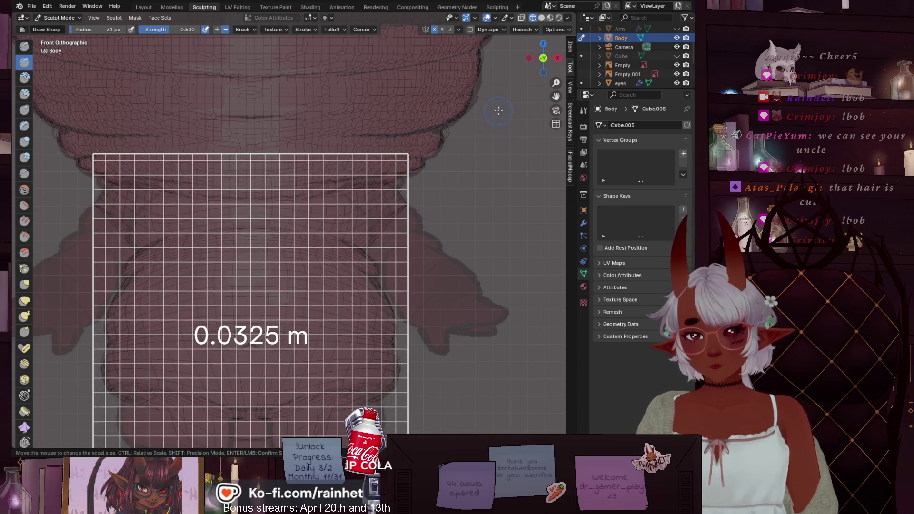
click(508, 50)
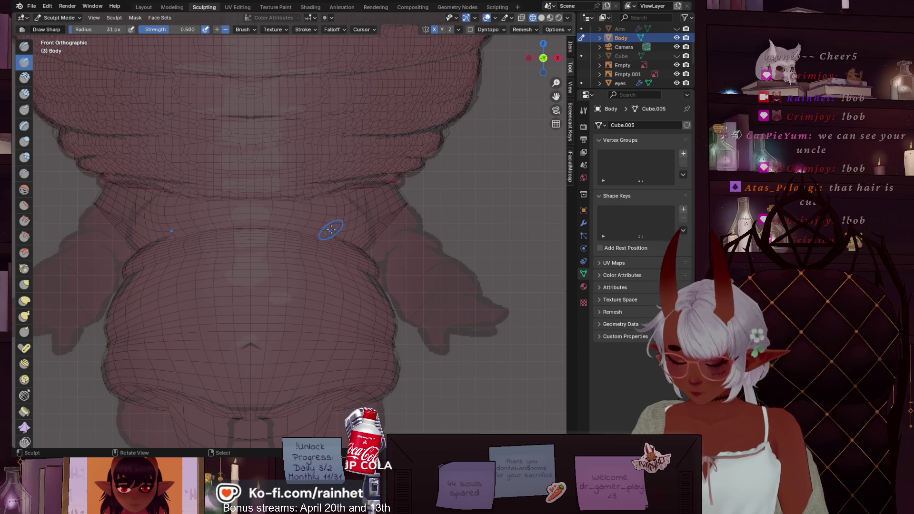
scroll(328, 227, down, 5)
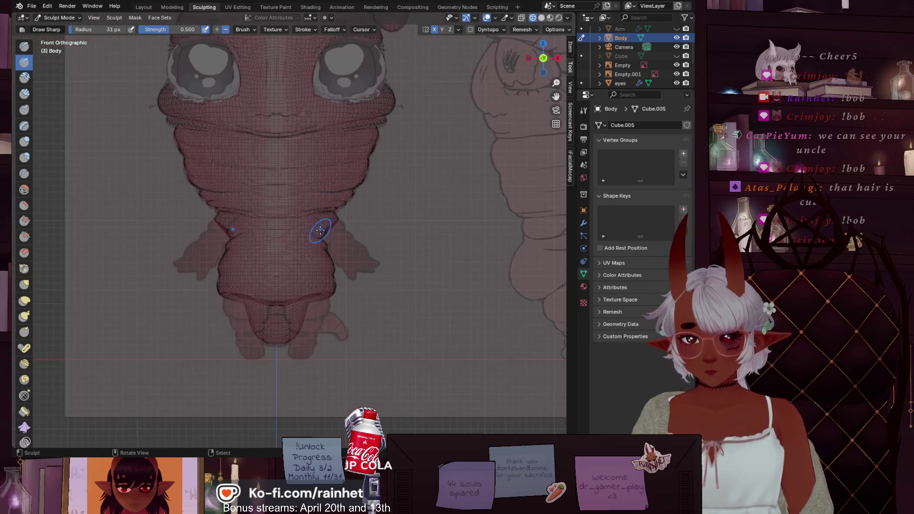
mouse_move(330, 247)
middle_down()
mouse_move(229, 237)
mouse_move(341, 267)
mouse_move(341, 233)
middle_up()
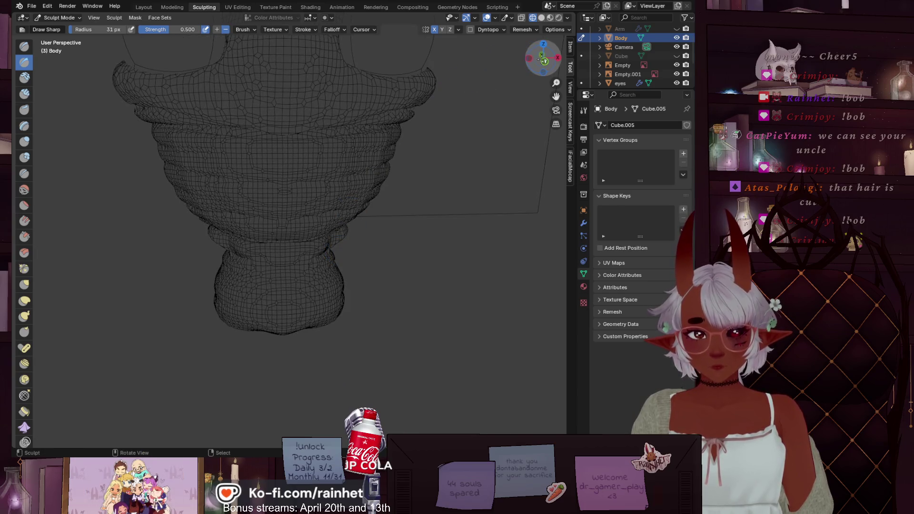
click(544, 60)
click(542, 19)
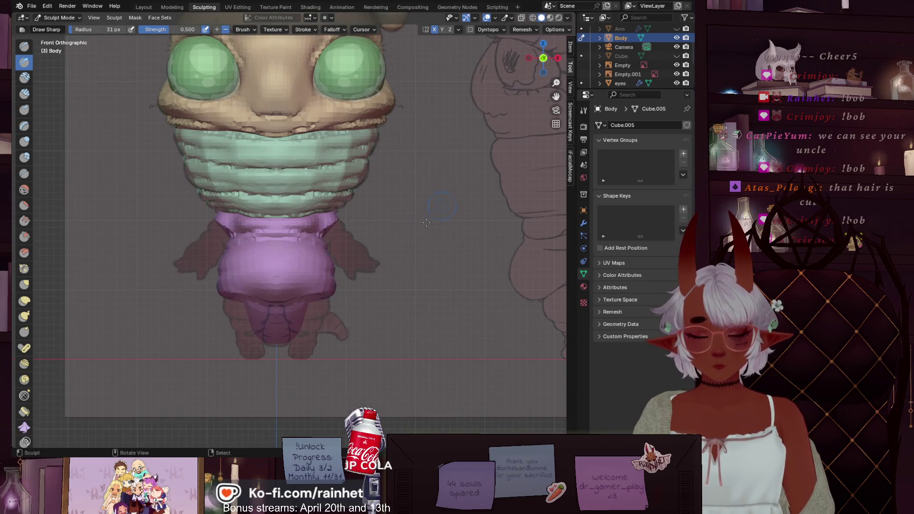
scroll(426, 222, up, 5)
scroll(331, 241, up, 2)
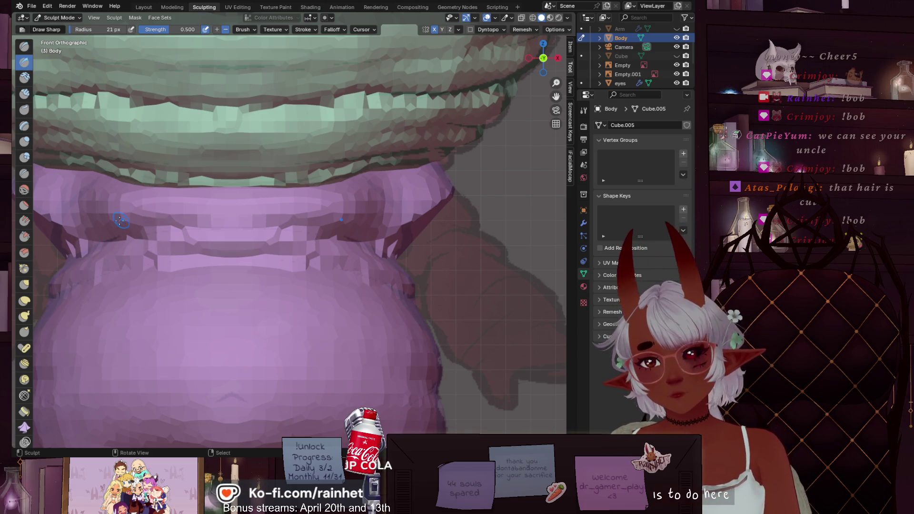
Enlarge the brush slightly and carve a sharp crease along the collar's lower edge.
key(bracketright)
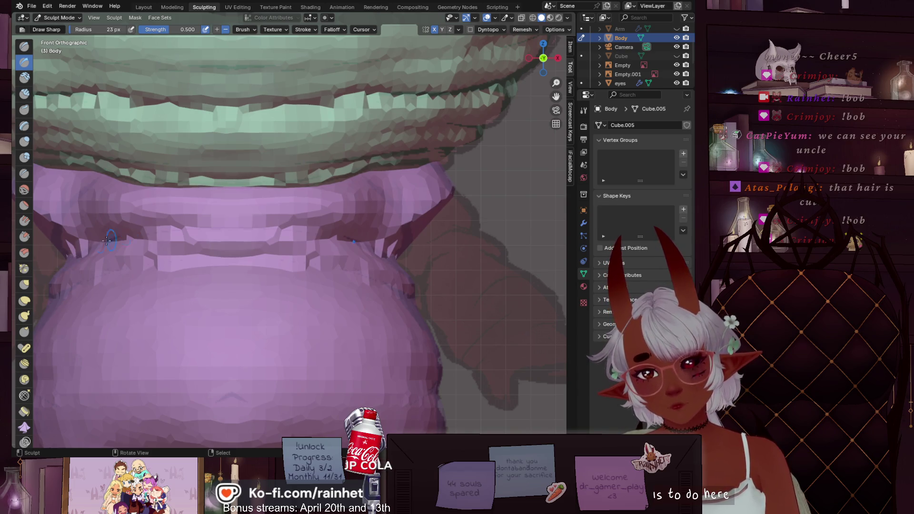
drag(108, 240, 156, 237)
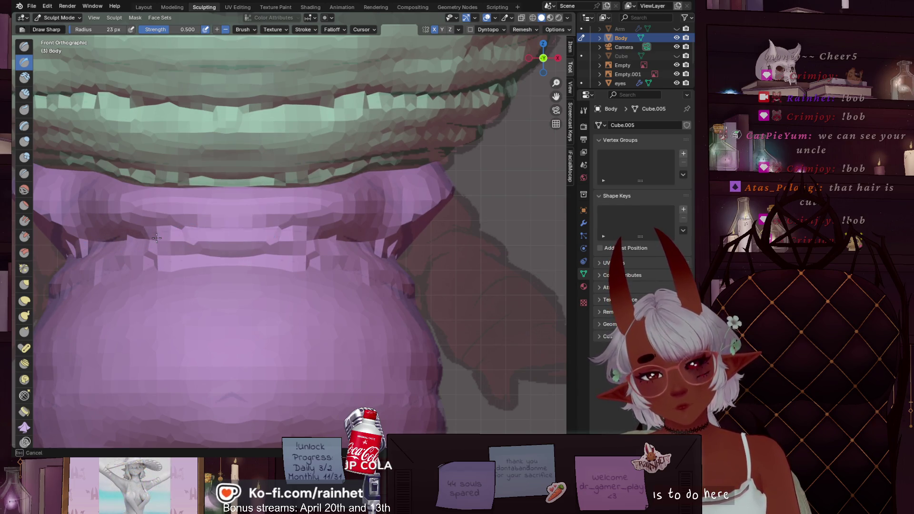
drag(291, 233, 168, 235)
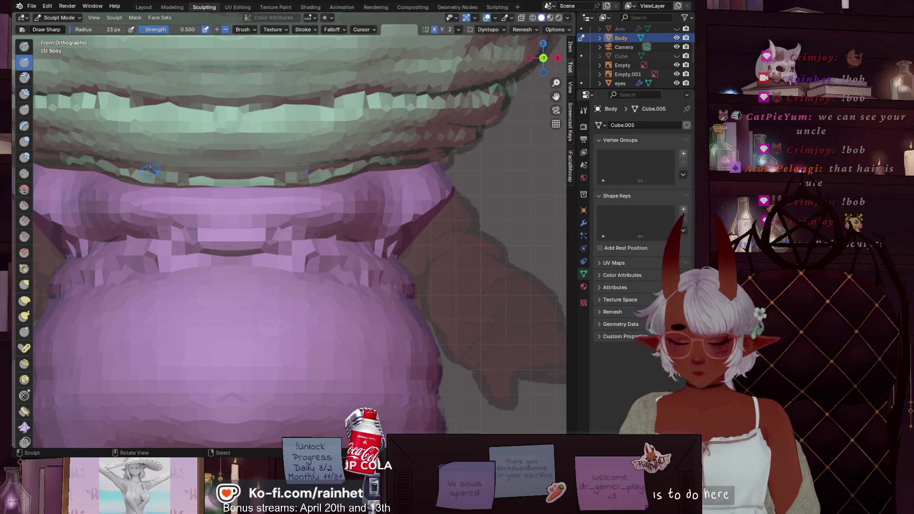
Try adjusting the voxel remesh size, then cancel without changing it.
key(r)
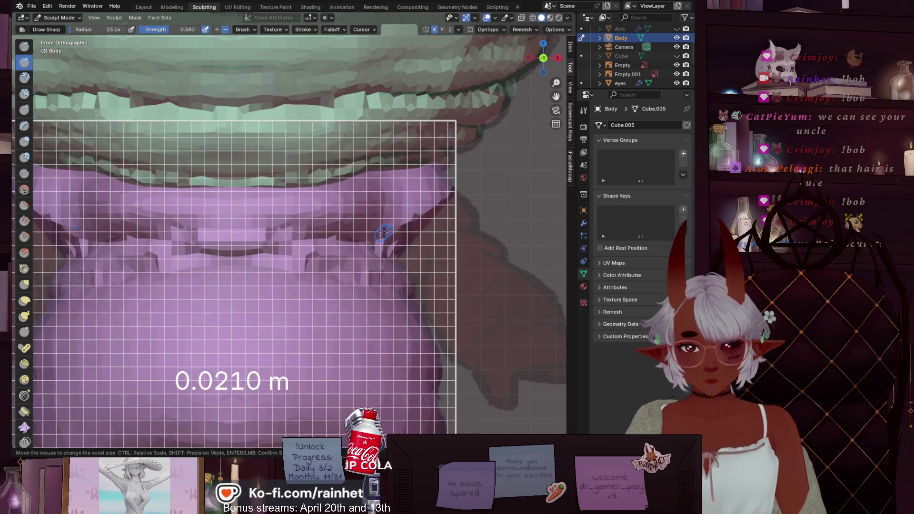
key(Escape)
key(r)
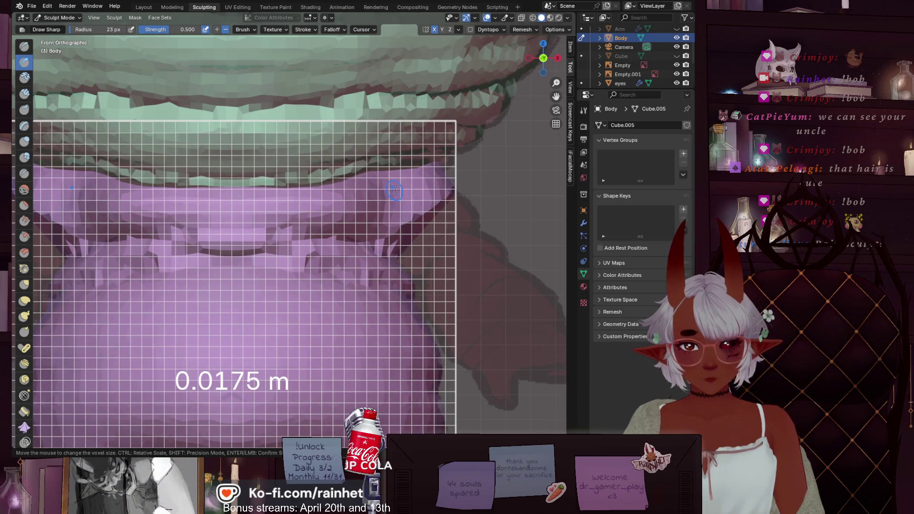
key(Escape)
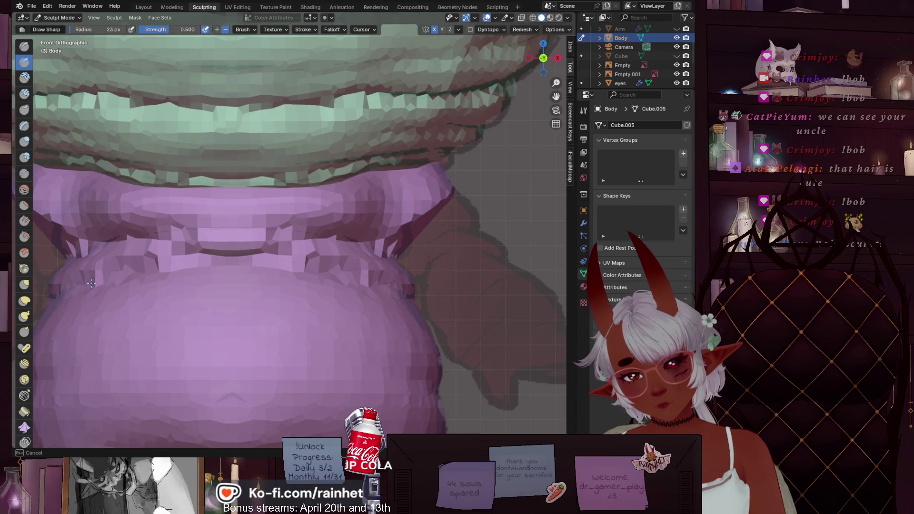
key(Escape)
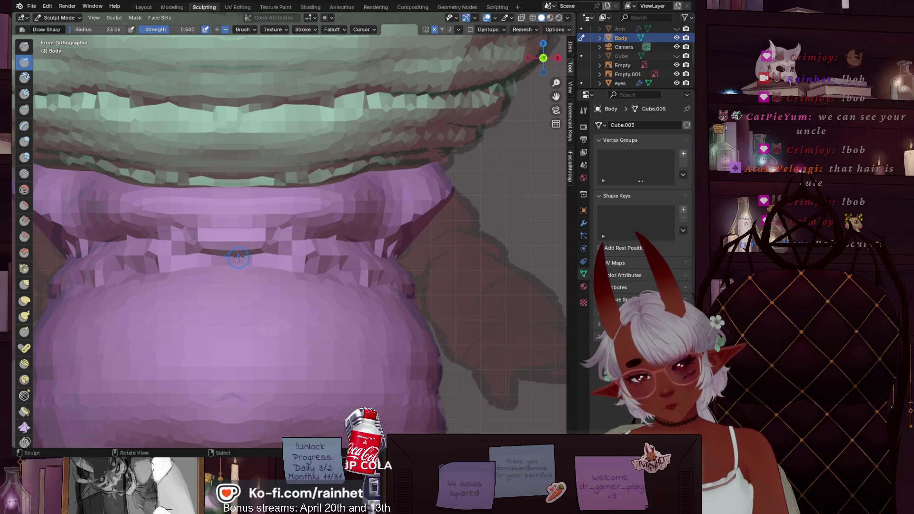
Undo the last three collar strokes and pick the Smooth, then Inflate/Deflate brush.
key(ctrl+z)
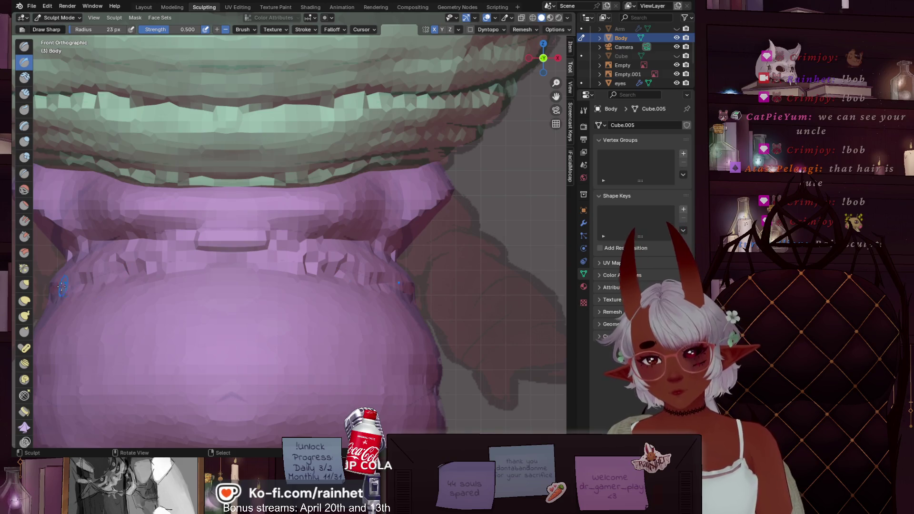
key(ctrl+z)
key(ctrl+z)
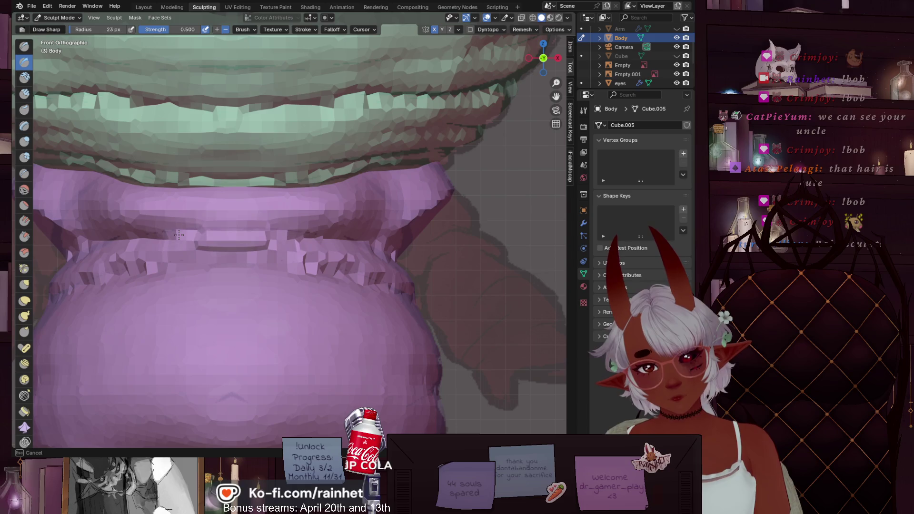
key(ctrl+z)
key(ctrl+z)
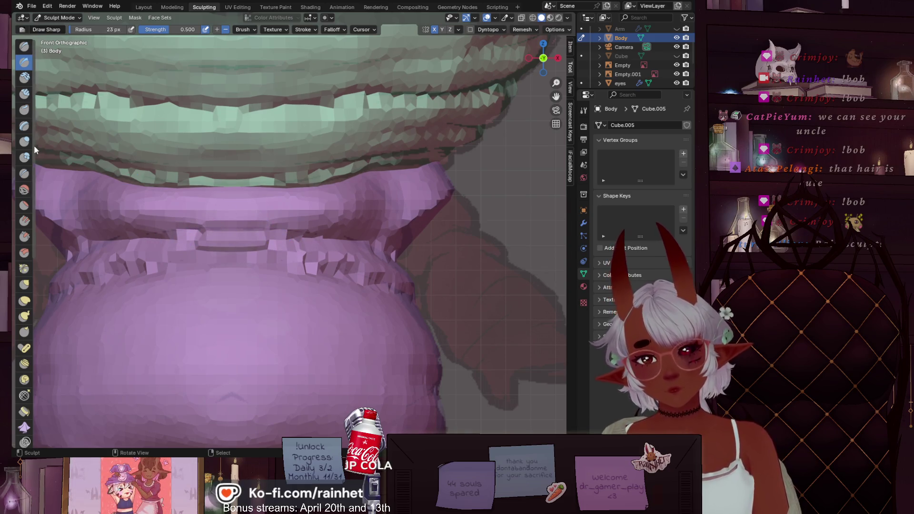
click(23, 189)
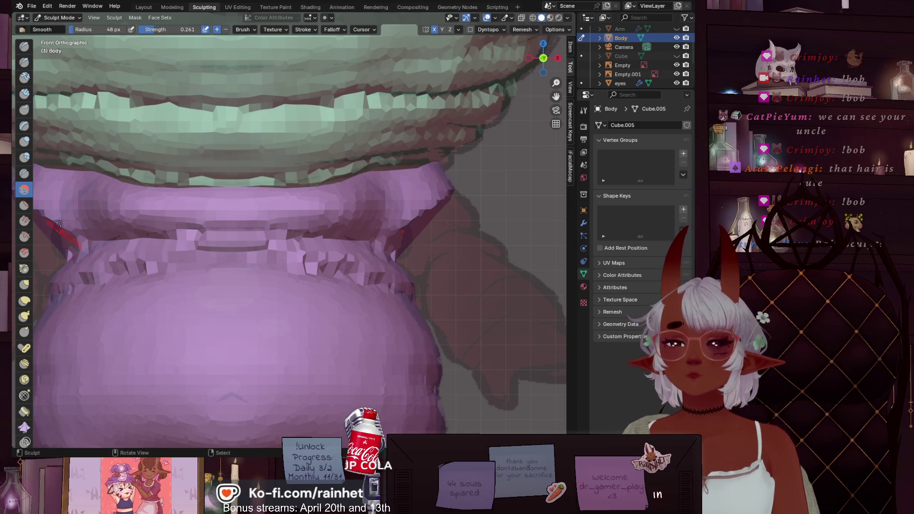
click(25, 141)
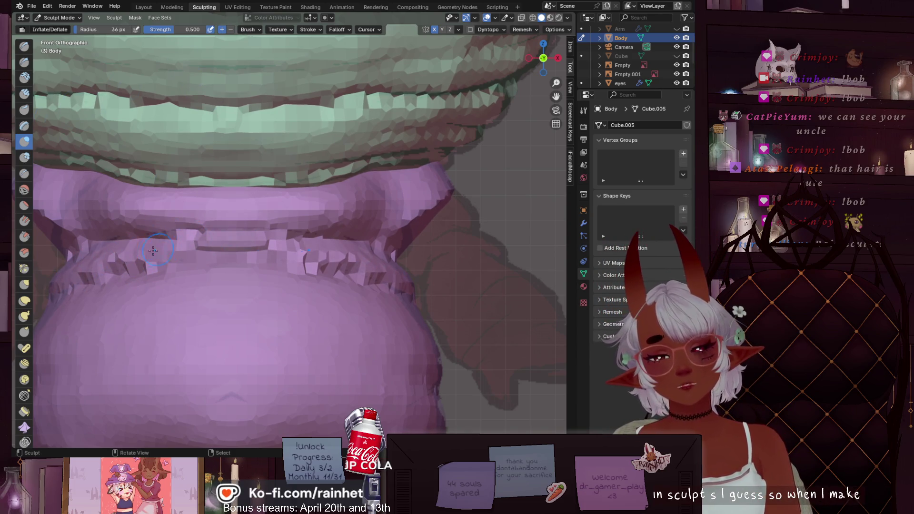
Smooth the collar's jagged lower edge and cut a sharp crease along its underside.
click(24, 189)
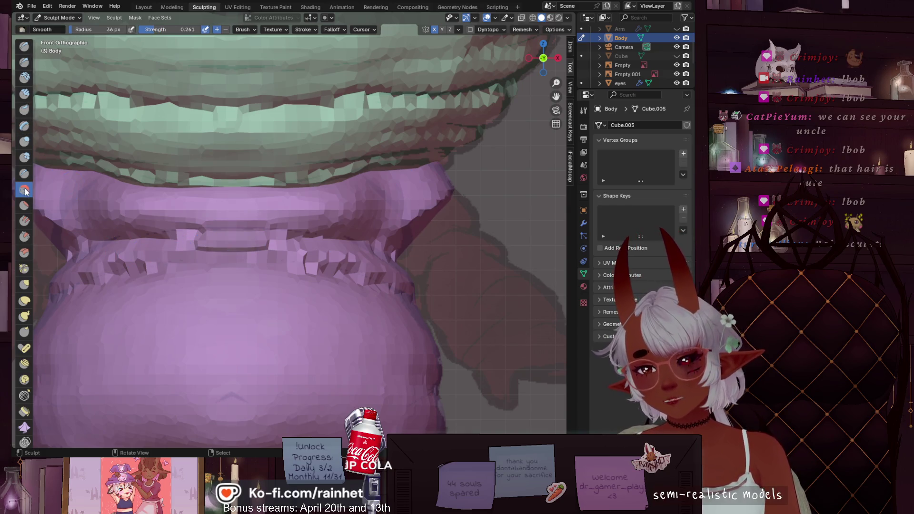
mouse_move(155, 257)
mouse_down()
mouse_move(267, 246)
mouse_move(342, 264)
mouse_move(218, 243)
mouse_move(298, 233)
mouse_up()
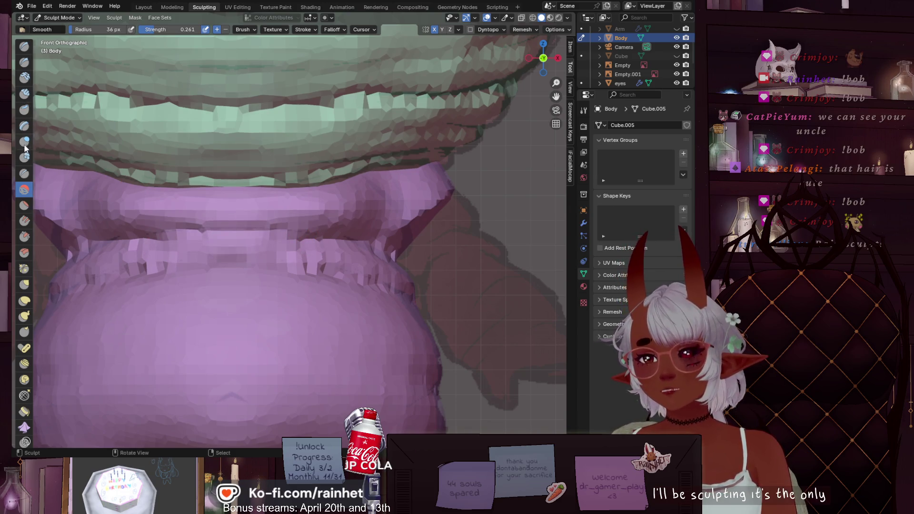
click(24, 61)
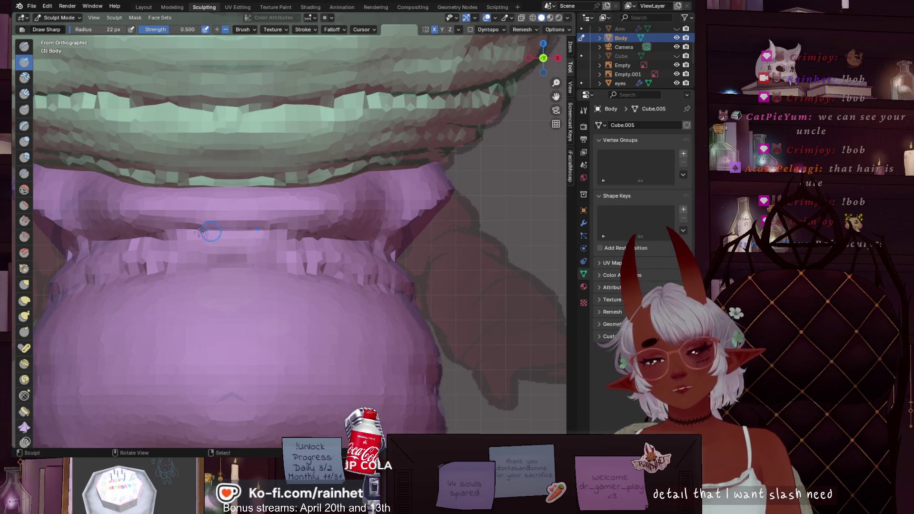
drag(167, 235, 185, 234)
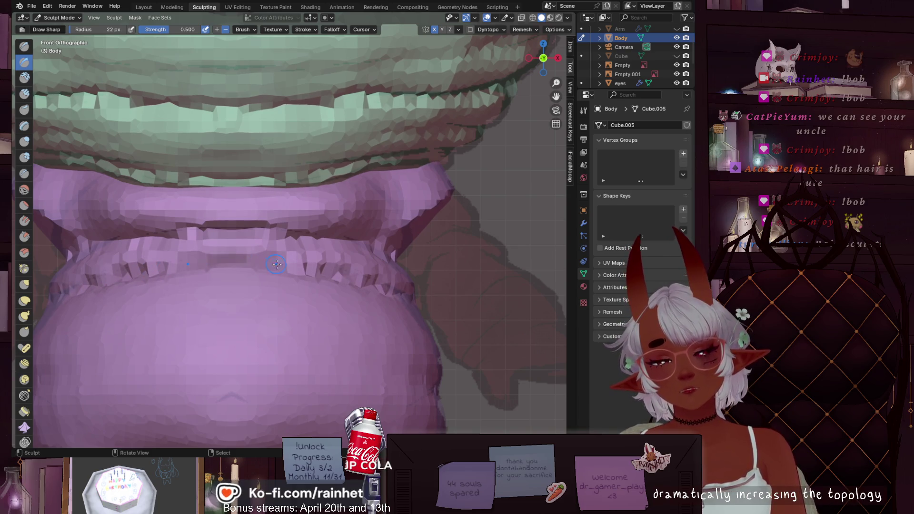
drag(439, 388, 440, 390)
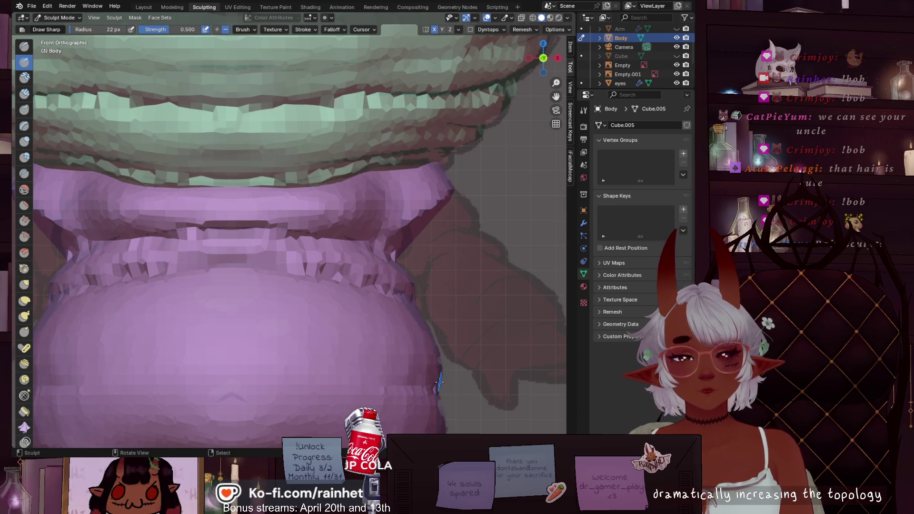
drag(438, 392, 440, 386)
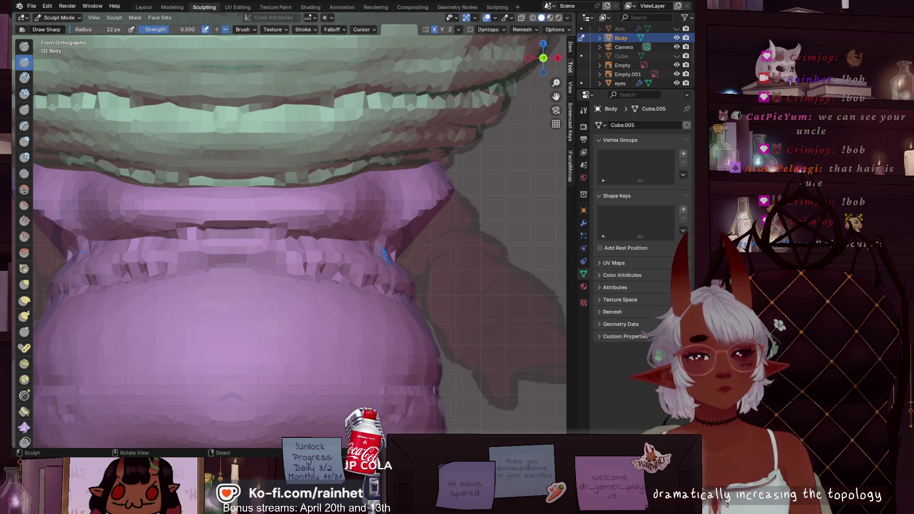
Inflate the top of the collar rim with a 55 px Inflate/Deflate brush.
click(24, 141)
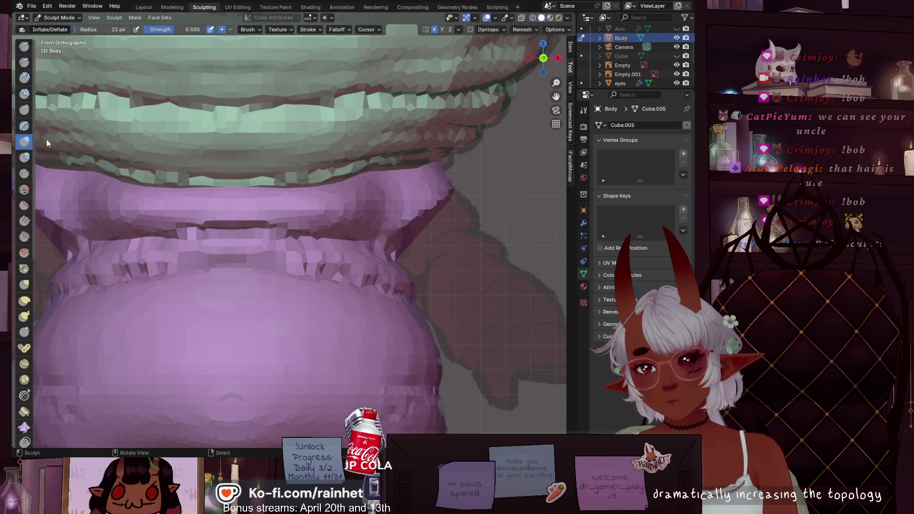
scroll(280, 117, down, 5)
mouse_move(281, 116)
middle_down()
mouse_move(341, 230)
mouse_move(322, 275)
mouse_move(307, 266)
middle_up()
scroll(306, 266, up, 3)
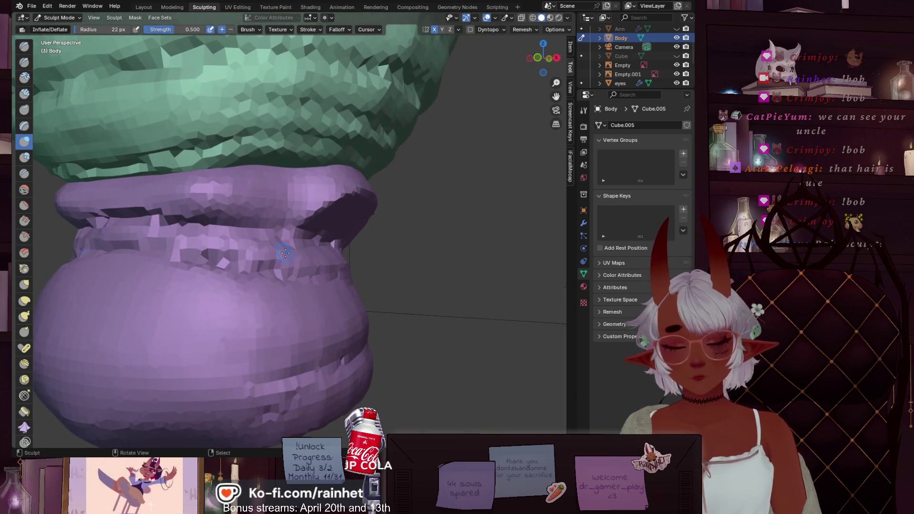
key(f)
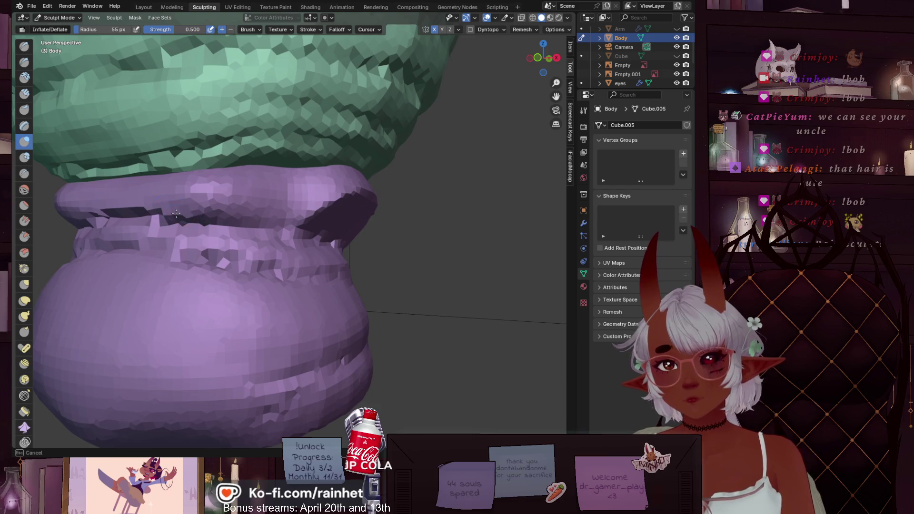
click(184, 219)
drag(184, 219, 179, 218)
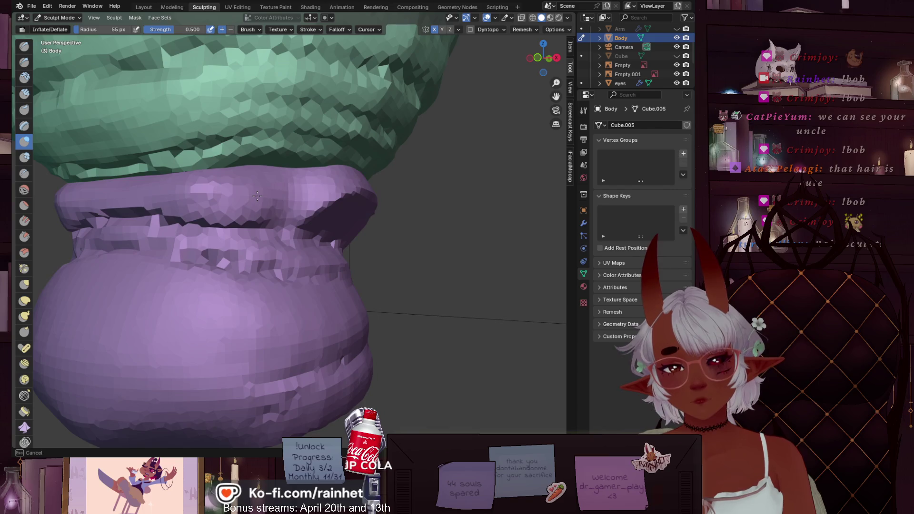
drag(231, 207, 231, 207)
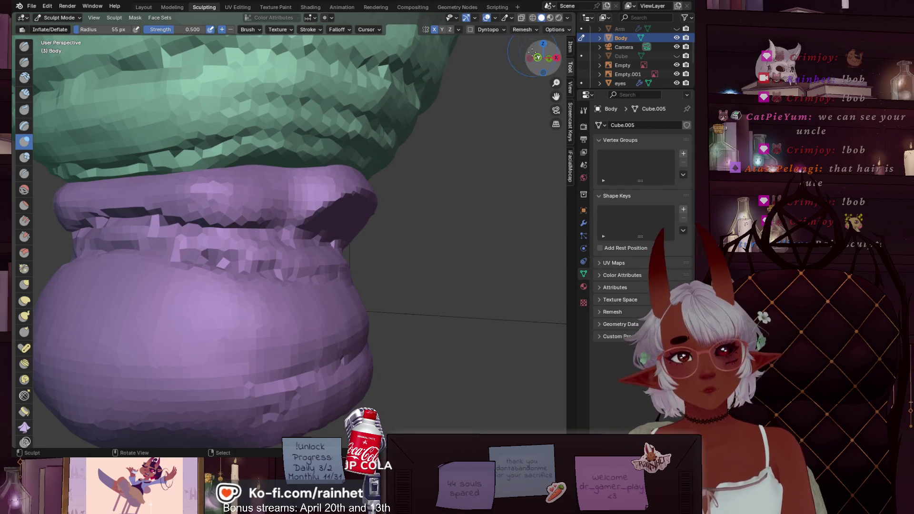
Check front and side views, then inflate more of the collar rim from above.
click(536, 58)
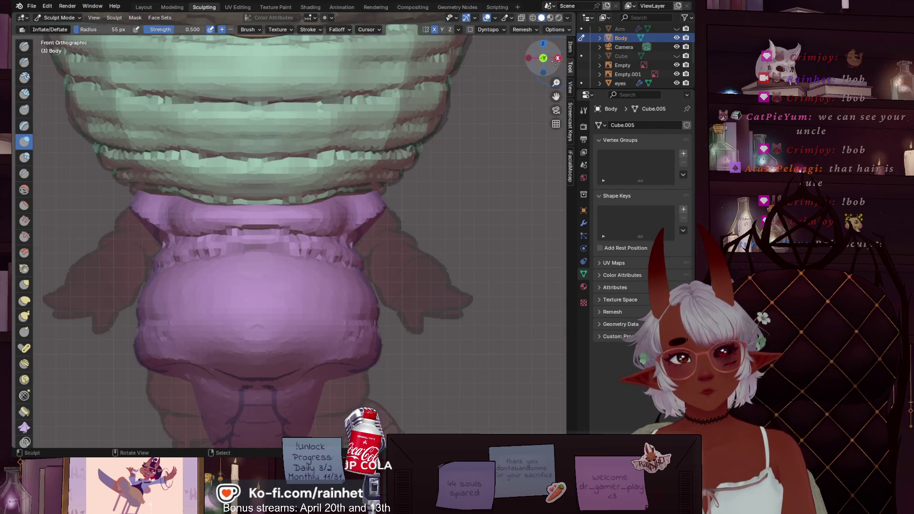
click(557, 58)
middle_drag(206, 197, 229, 213)
mouse_move(177, 220)
mouse_down()
mouse_move(218, 230)
mouse_move(273, 219)
mouse_up()
drag(208, 228, 241, 213)
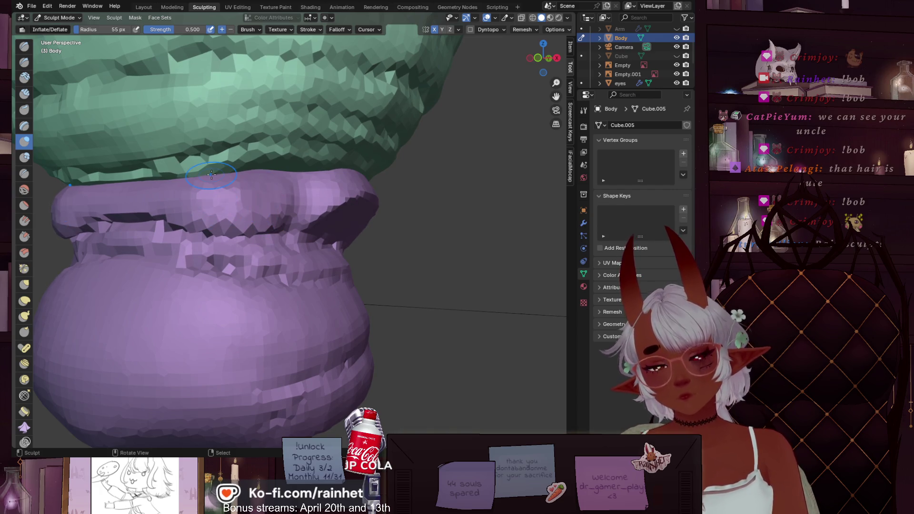
Smooth the top and rim of the collar with a roughly 31 px Smooth brush.
scroll(211, 174, down, 5)
mouse_move(211, 175)
middle_down()
mouse_move(338, 173)
mouse_move(229, 185)
mouse_move(280, 239)
mouse_move(335, 148)
middle_up()
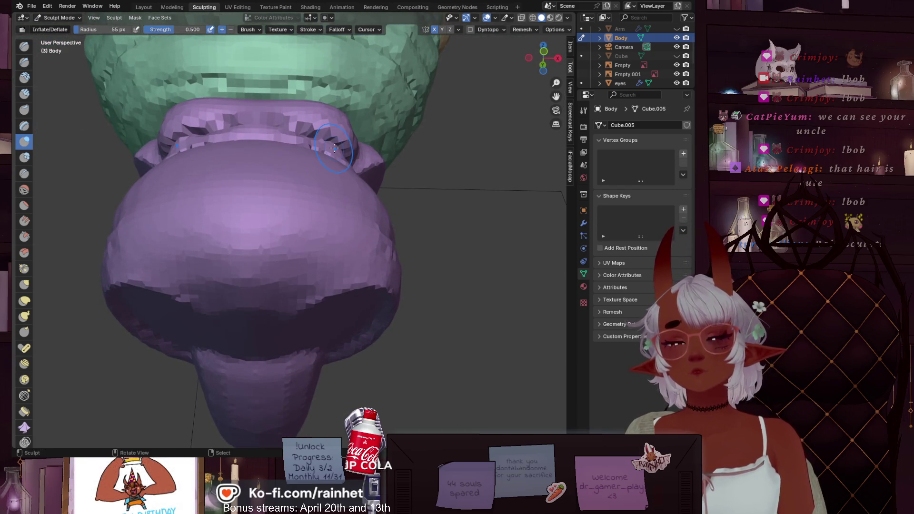
click(24, 189)
mouse_move(200, 123)
mouse_down()
mouse_move(309, 128)
mouse_move(204, 125)
mouse_up()
key(f)
click(174, 137)
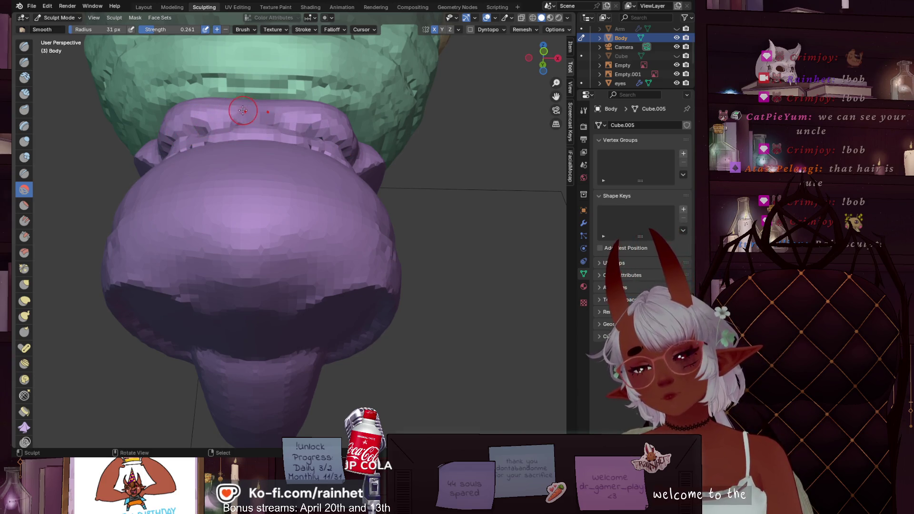
drag(243, 110, 252, 109)
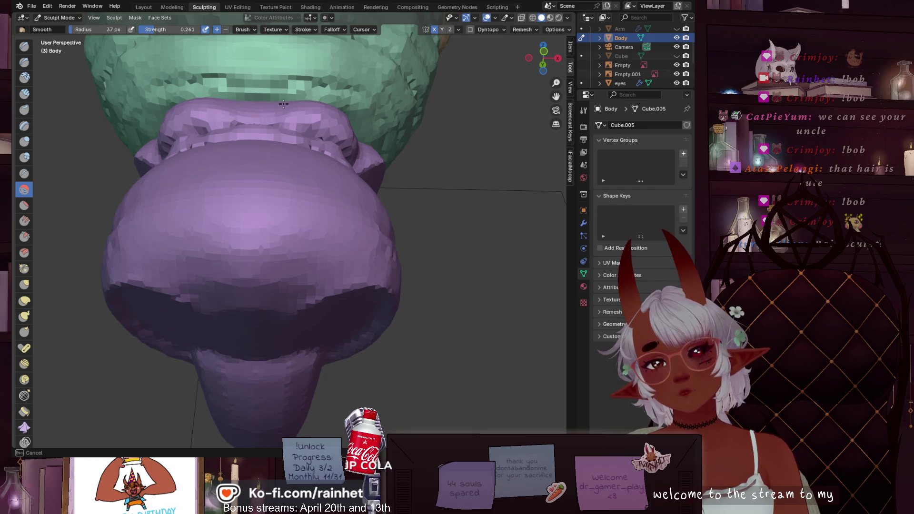
drag(283, 104, 275, 102)
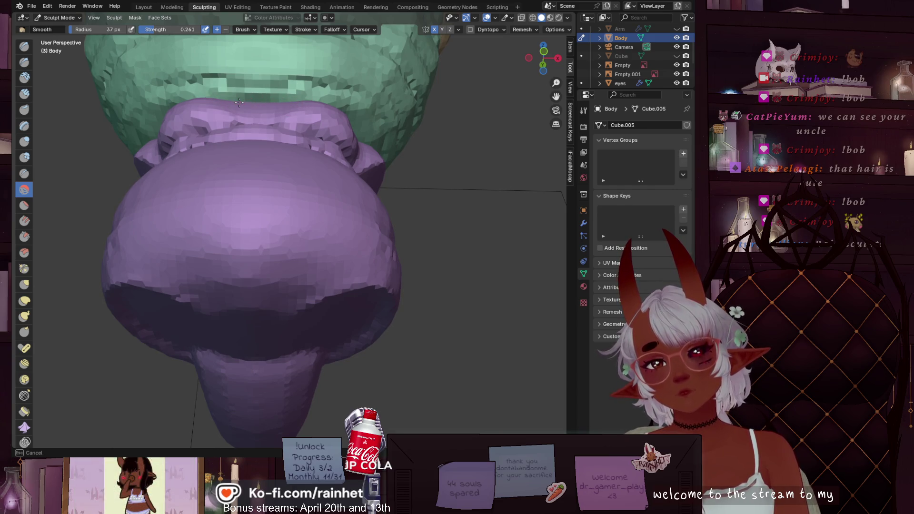
mouse_move(338, 91)
middle_down()
mouse_move(297, 125)
mouse_move(332, 77)
mouse_move(302, 146)
middle_up()
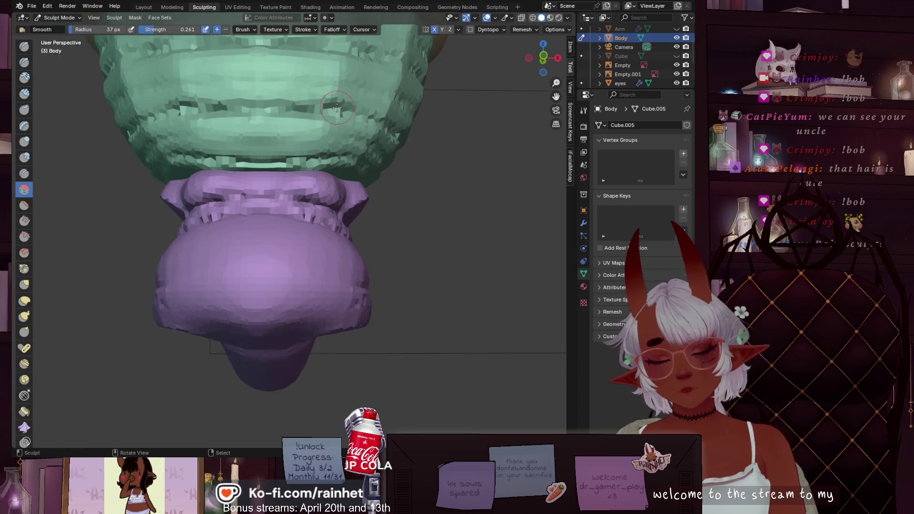
scroll(340, 165, up, 4)
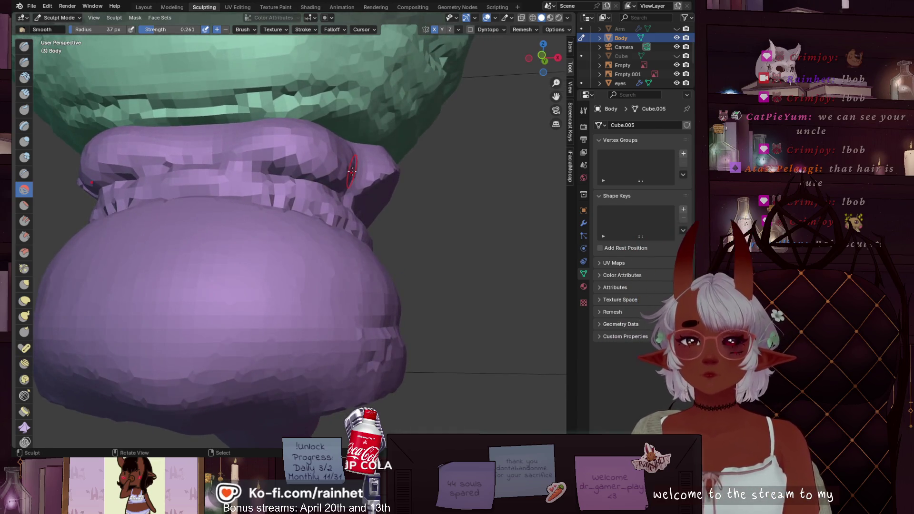
mouse_move(220, 117)
mouse_down()
mouse_move(226, 163)
mouse_move(276, 147)
mouse_move(311, 161)
mouse_up()
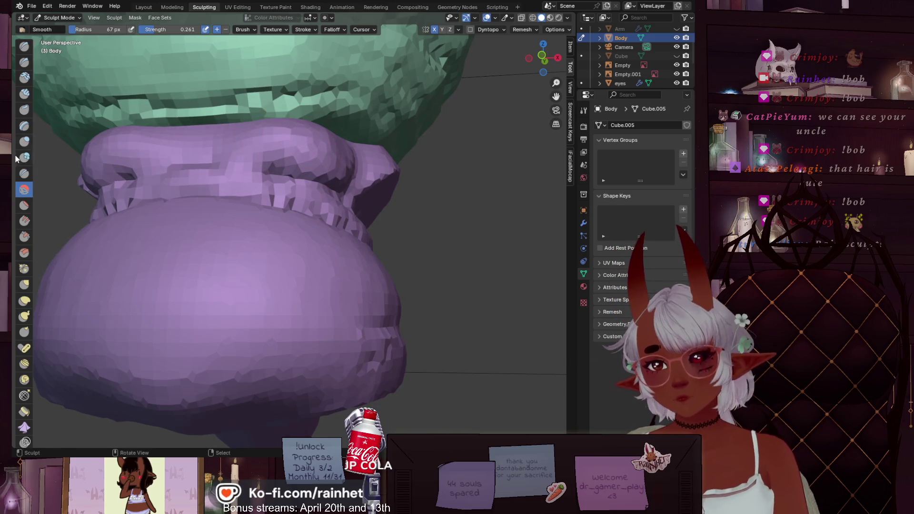
Draw a sharp crease along the collar rim with a 24 px Draw Sharp brush.
click(24, 62)
key(f)
click(224, 172)
mouse_move(186, 171)
mouse_down()
mouse_move(266, 171)
mouse_move(117, 177)
mouse_move(287, 170)
mouse_move(227, 172)
mouse_up()
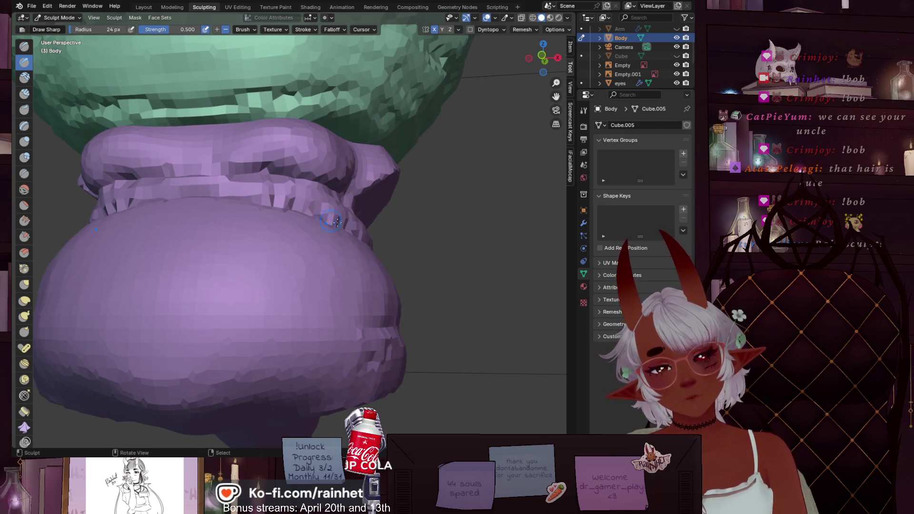
Inflate the collar's lower edge with an 82 px Inflate/Deflate brush from the front.
scroll(415, 298, down, 6)
scroll(357, 262, up, 2)
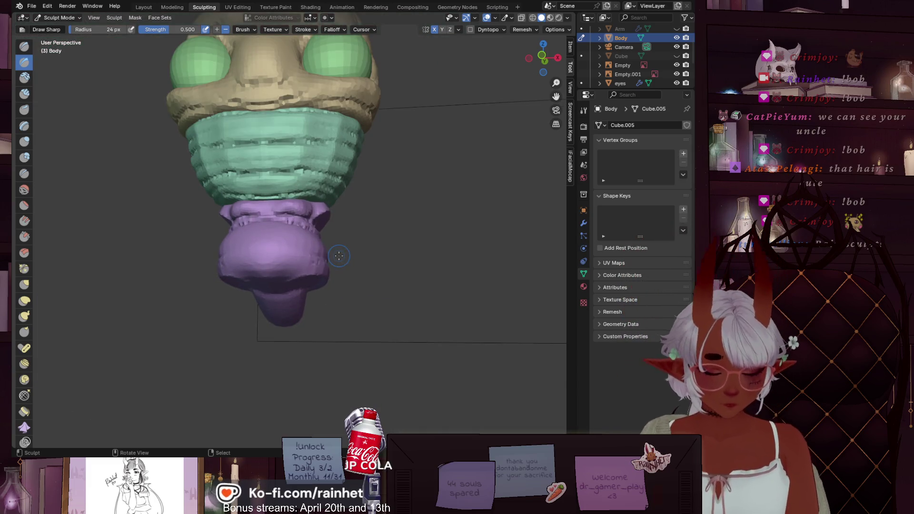
key(KP_1)
scroll(336, 266, up, 3)
mouse_move(335, 214)
shift+middle_down()
mouse_move(334, 305)
mouse_move(322, 240)
mouse_move(317, 304)
shift+middle_up()
scroll(337, 211, up, 2)
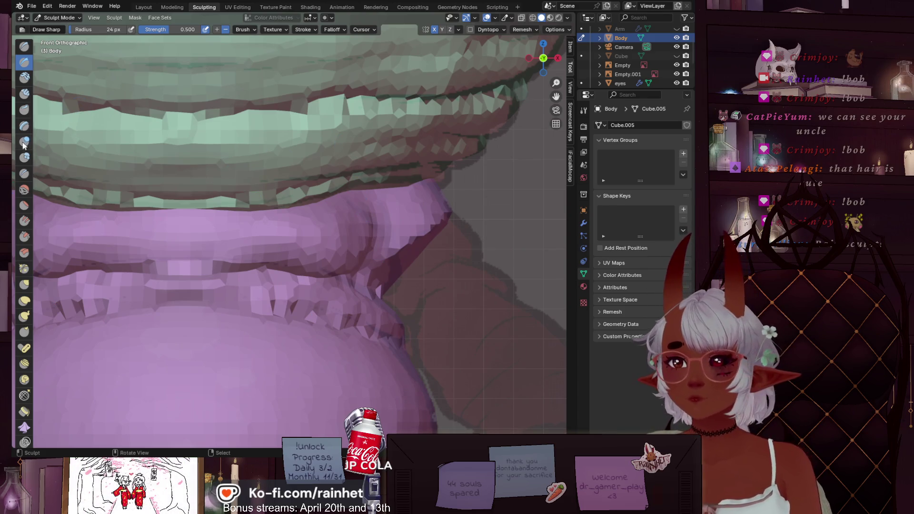
key(i)
key(f)
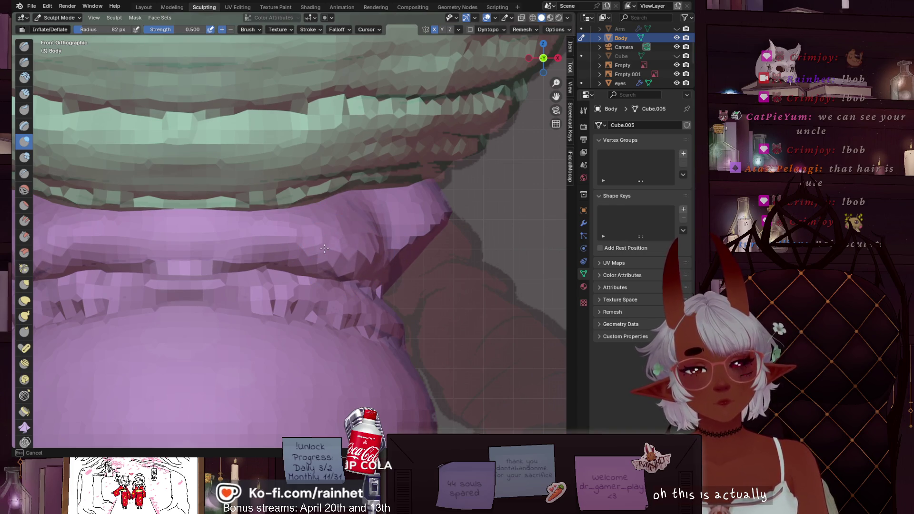
drag(363, 224, 305, 257)
Inflate the collar's lip while viewing it from below.
scroll(366, 252, down, 3)
scroll(366, 252, up, 3)
middle_drag(366, 252, 290, 230)
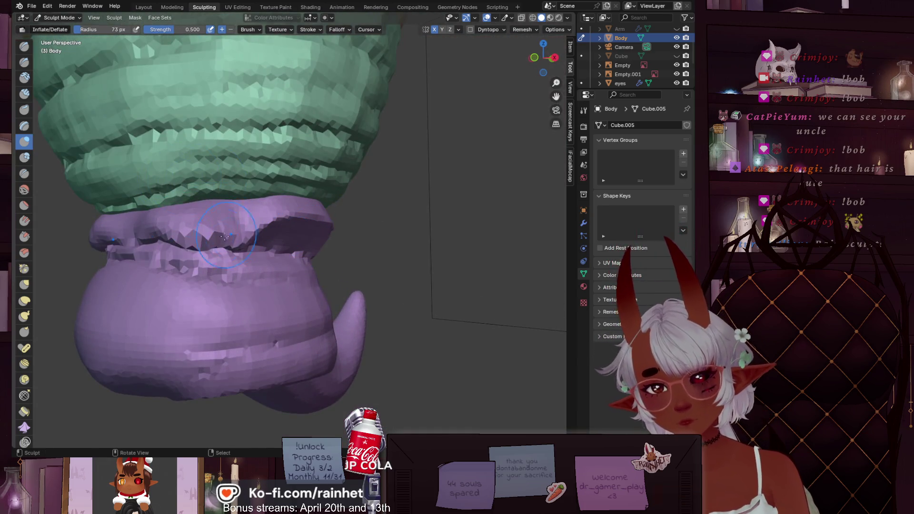
drag(206, 234, 158, 233)
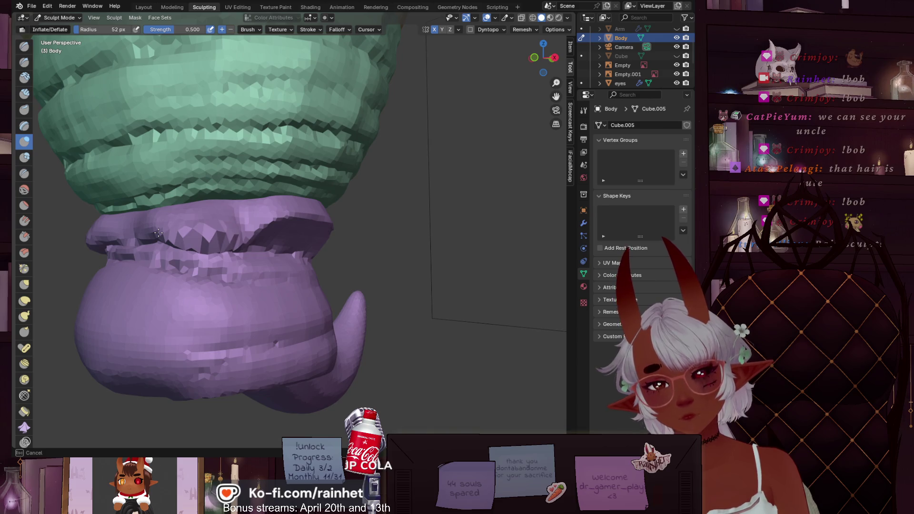
mouse_move(222, 212)
mouse_down()
mouse_move(157, 228)
mouse_move(224, 232)
mouse_up()
Set the Smooth brush to 40 px radius and 0.225 strength, reviewing the collar from several angles.
key(s)
key(f)
click(164, 227)
drag(195, 29, 152, 30)
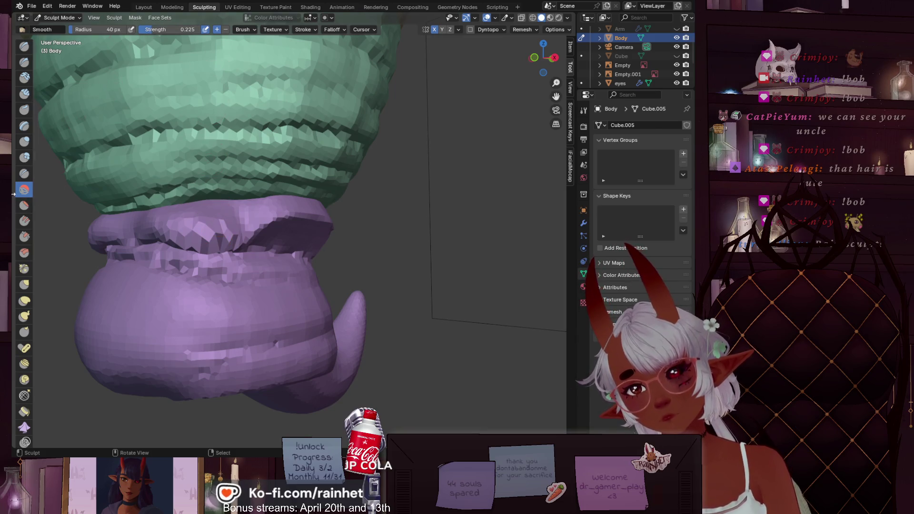
mouse_move(170, 190)
middle_down()
mouse_move(282, 302)
mouse_move(248, 296)
mouse_move(389, 194)
middle_up()
scroll(281, 303, up, 4)
scroll(380, 191, up, 2)
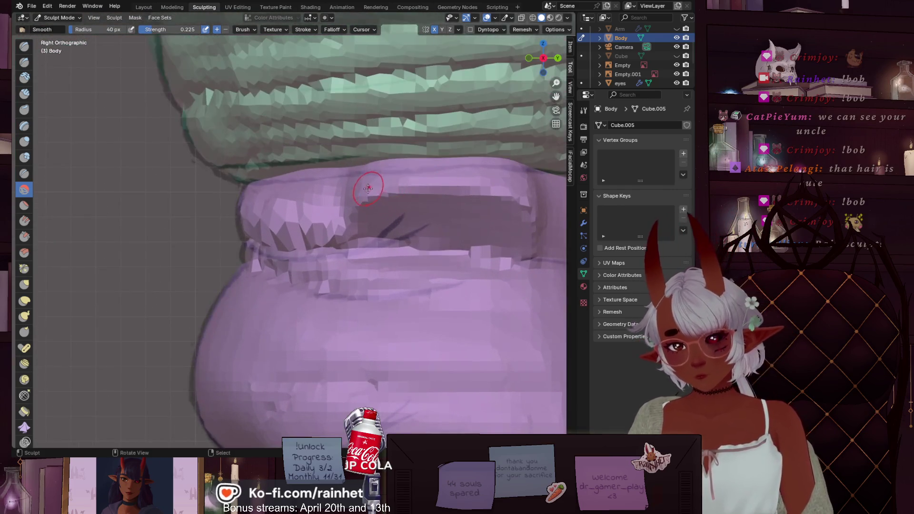
scroll(307, 183, up, 2)
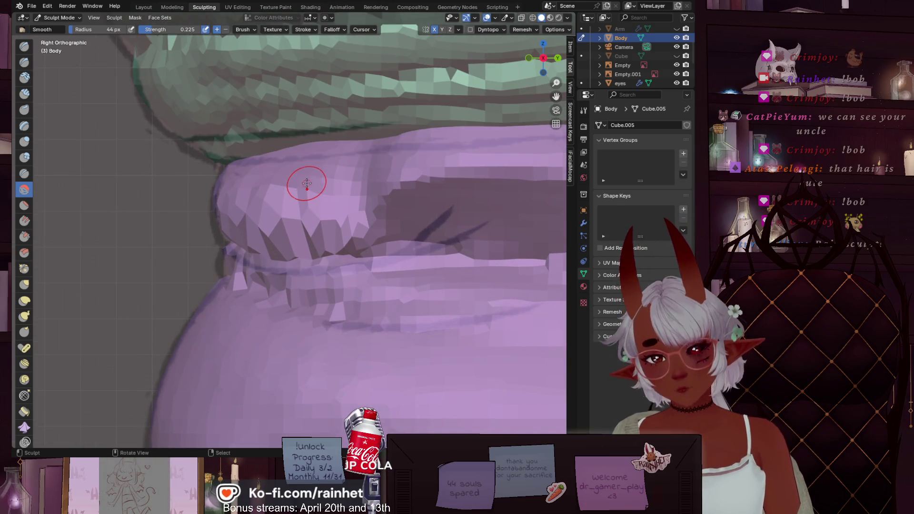
scroll(336, 186, down, 5)
mouse_move(336, 186)
middle_down()
mouse_move(334, 220)
mouse_move(374, 213)
middle_up()
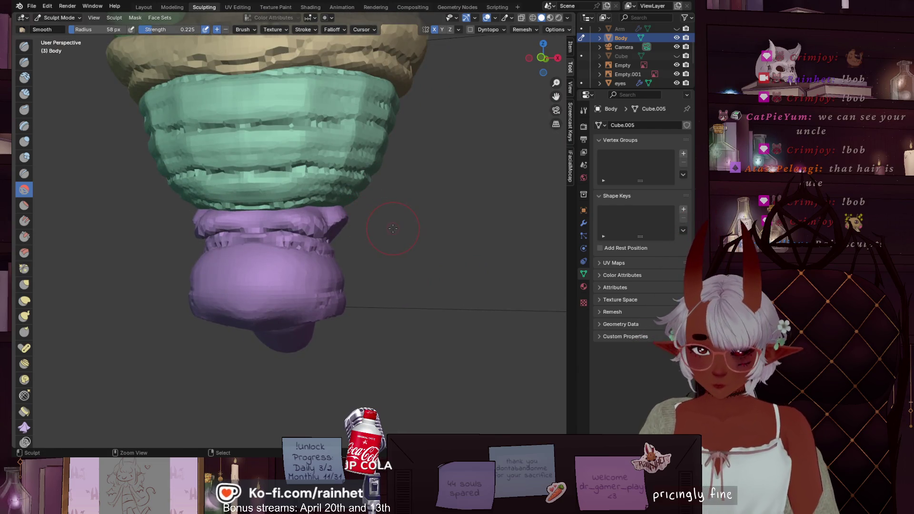
scroll(393, 227, up, 3)
mouse_move(376, 238)
middle_down()
mouse_move(351, 257)
mouse_move(311, 262)
middle_up()
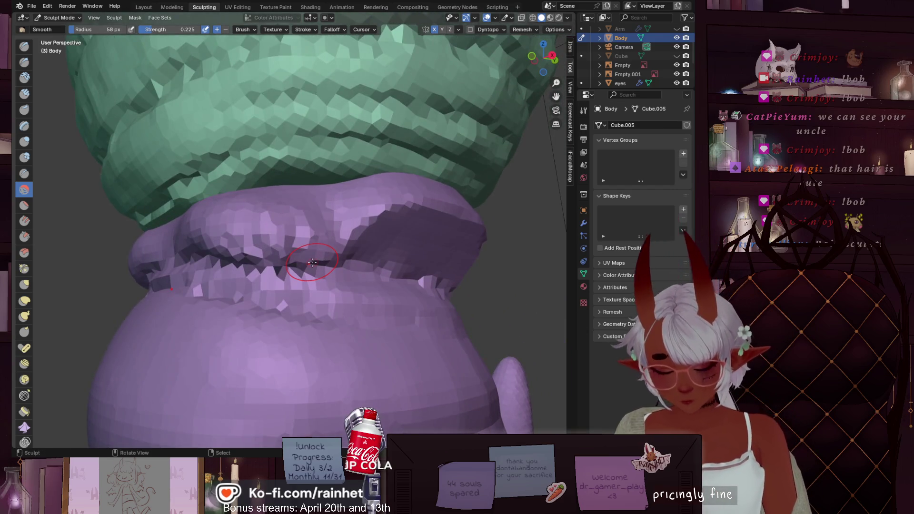
Set the brush radius to 95 px and switch to Inflate/Deflate over the collar band.
key(f)
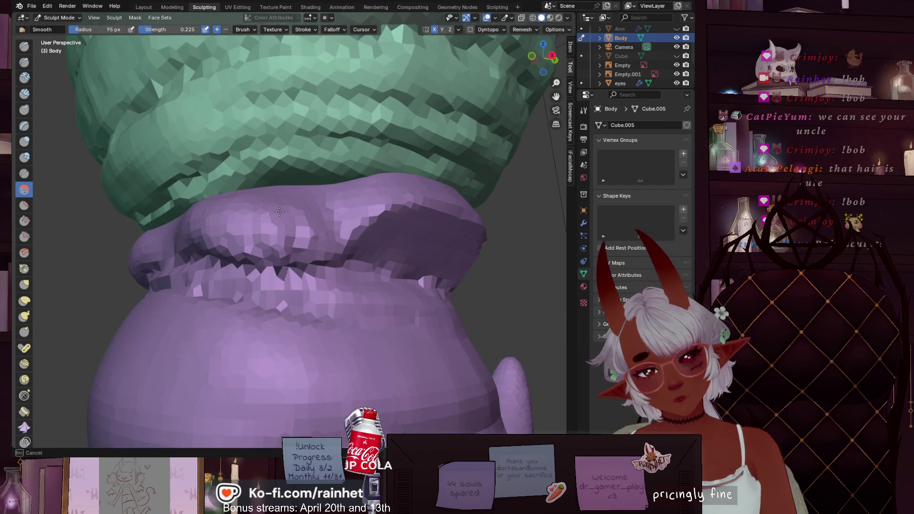
click(279, 211)
key(f)
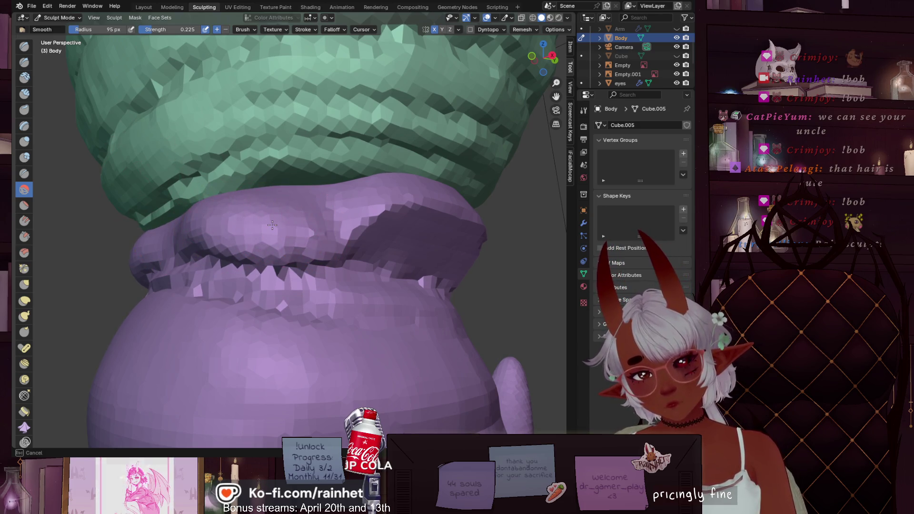
key(Escape)
key(i)
key(f)
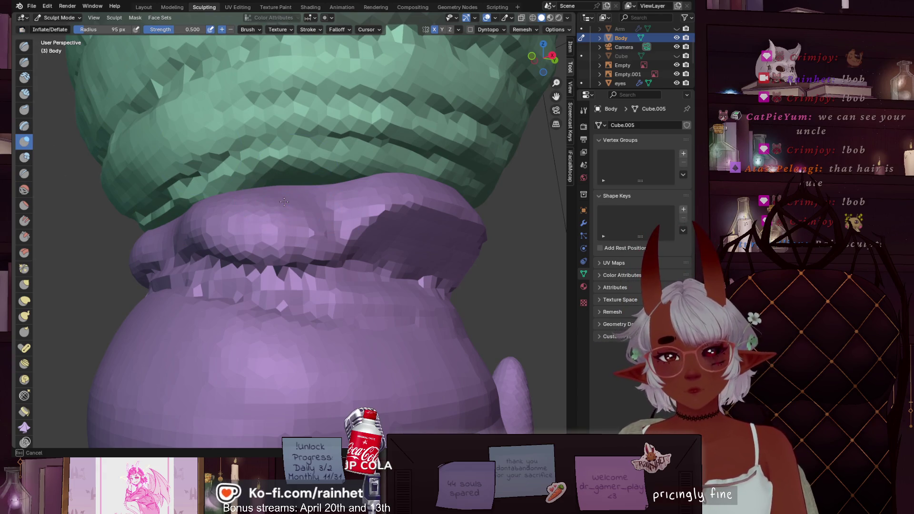
key(Escape)
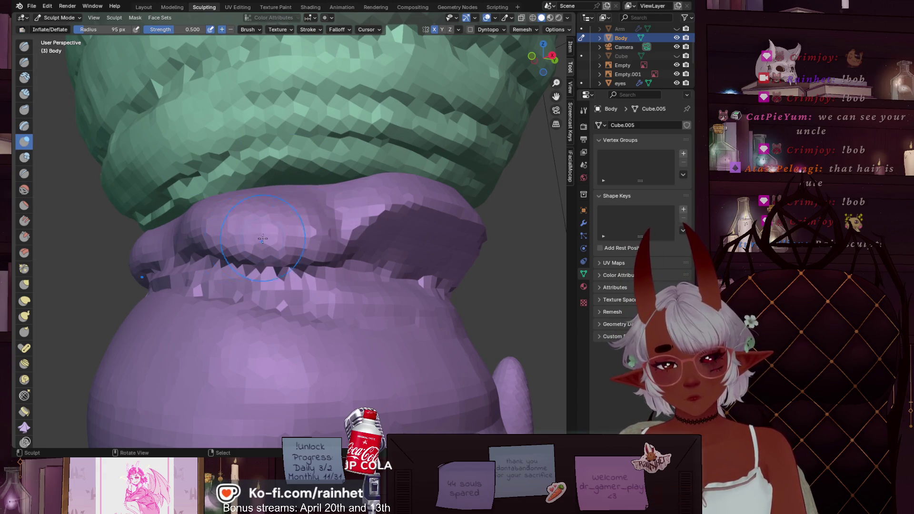
scroll(208, 216, down, 4)
middle_drag(208, 217, 247, 214)
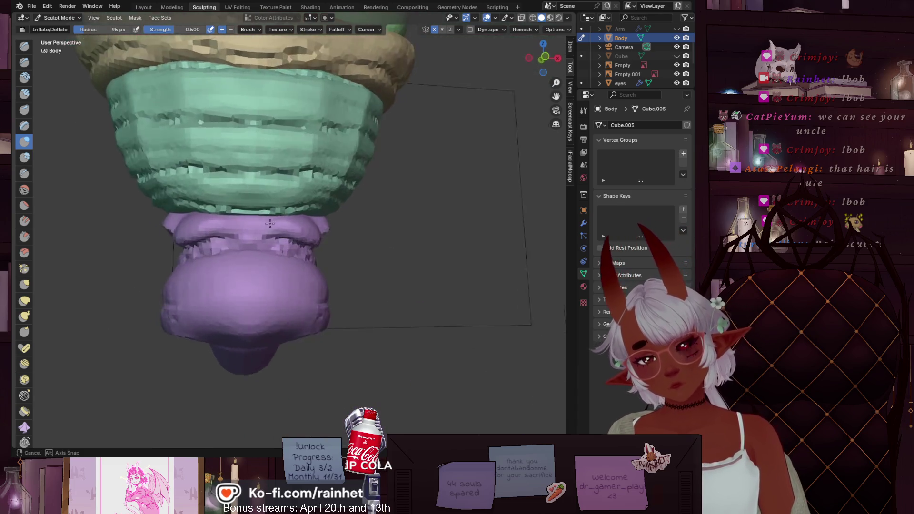
Sharpen the collar band crease with Draw Sharp, then deepen it with Inflate/Deflate.
scroll(247, 214, up, 6)
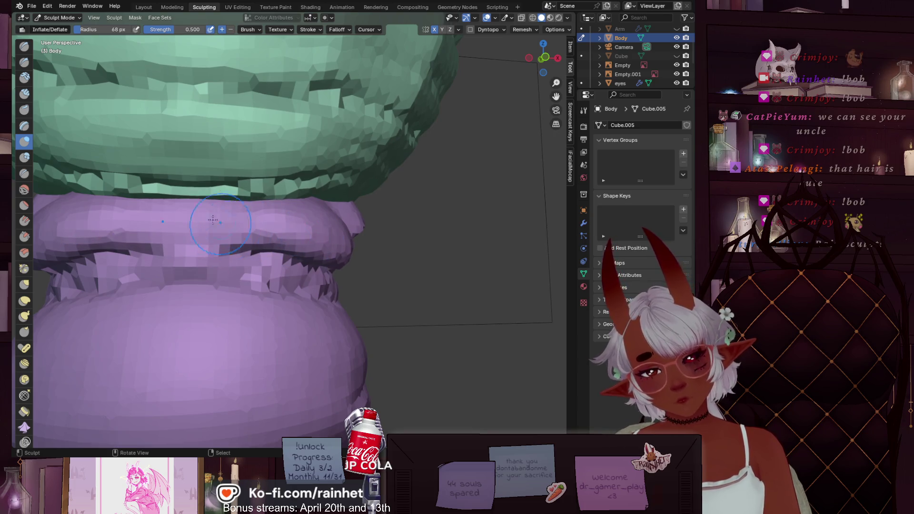
click(25, 62)
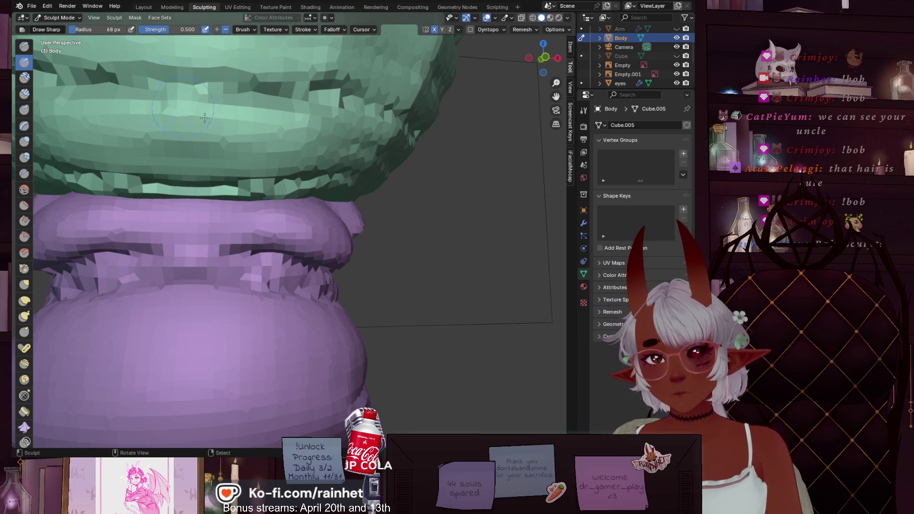
mouse_move(82, 261)
mouse_down()
mouse_move(219, 245)
mouse_move(156, 247)
mouse_up()
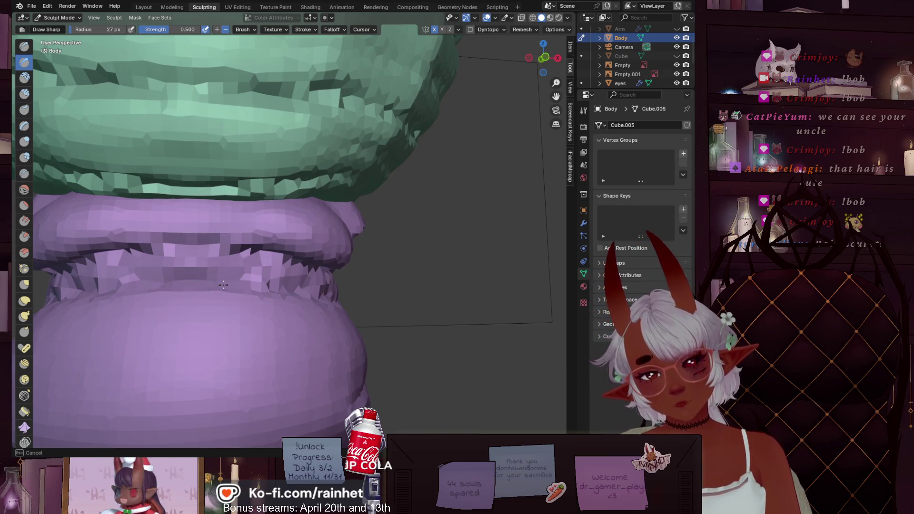
click(25, 189)
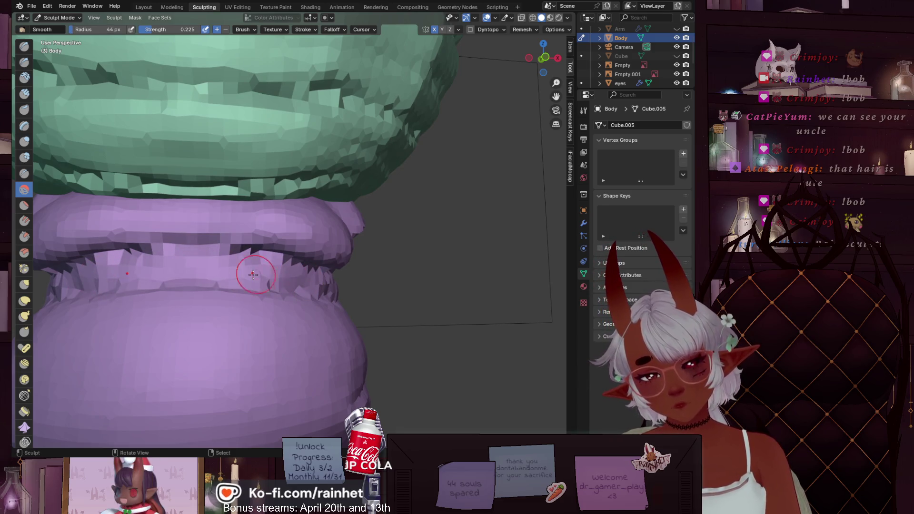
click(24, 142)
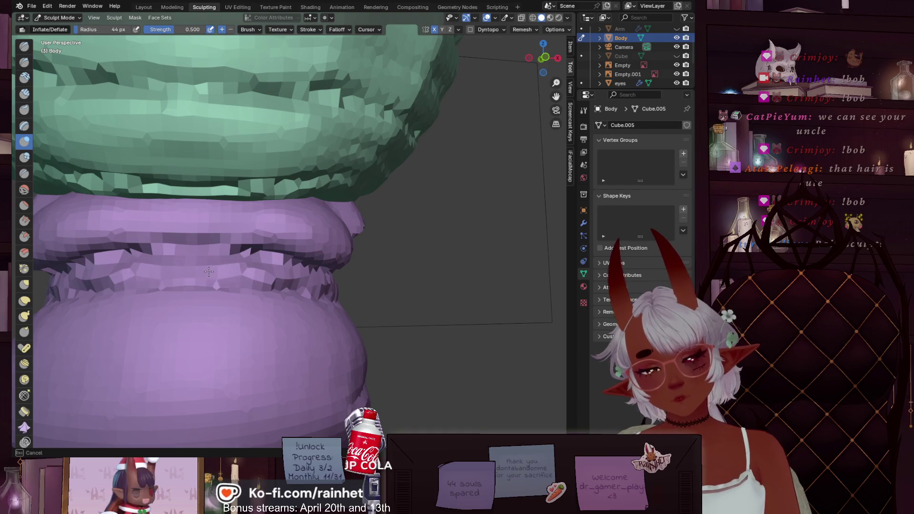
drag(208, 271, 93, 280)
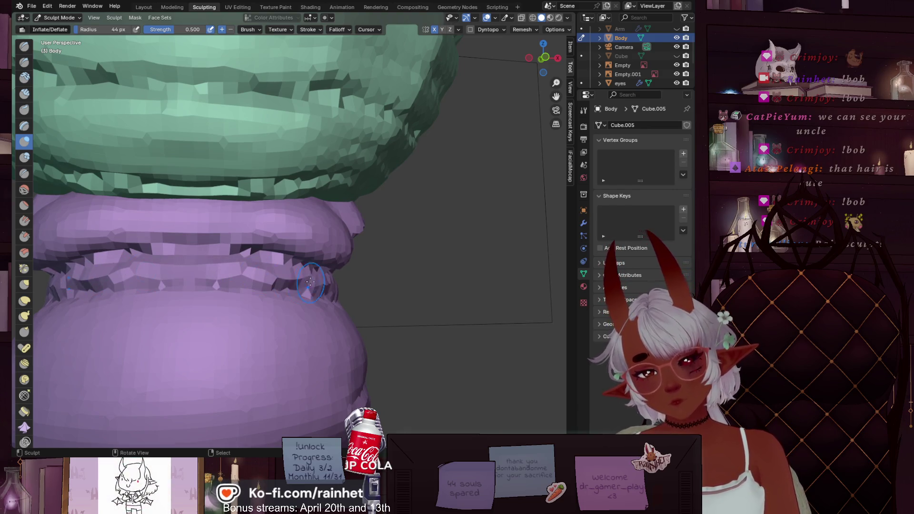
drag(286, 281, 141, 272)
Shrink the Inflate/Deflate brush to 35 px and push in the crease beneath the collar.
scroll(140, 268, down, 2)
middle_drag(141, 268, 205, 237)
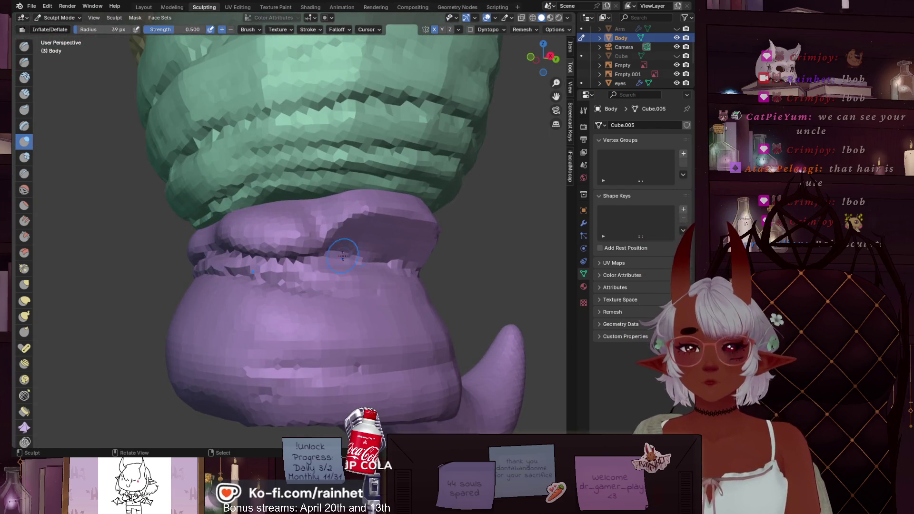
key(f)
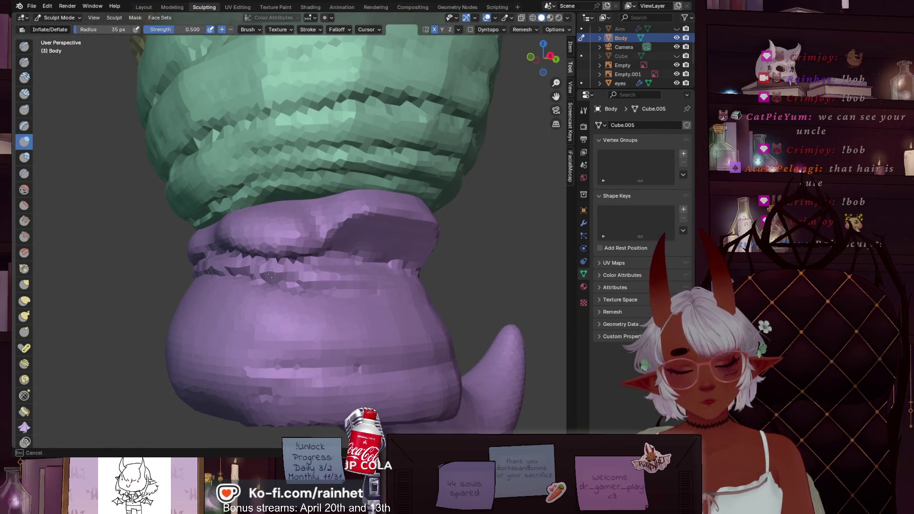
click(231, 256)
click(292, 265)
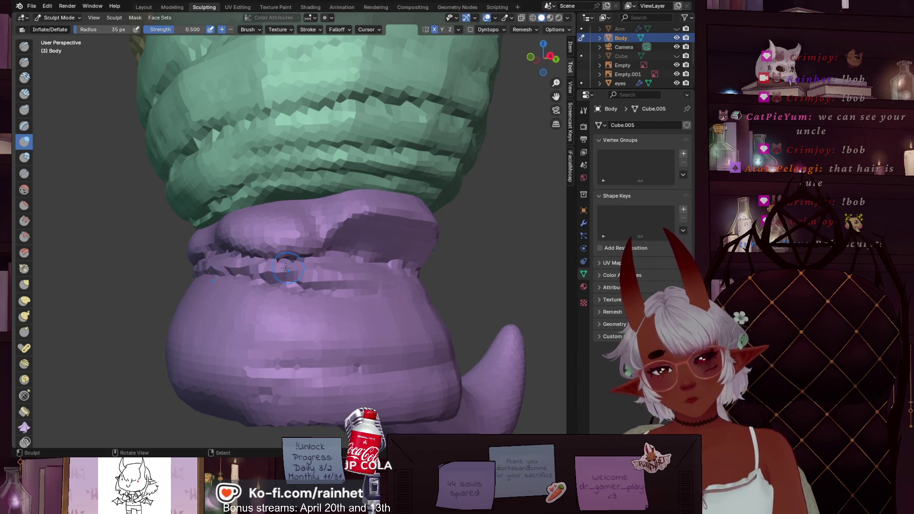
ctrl+drag(276, 276, 322, 271)
mouse_move(316, 256)
middle_down()
mouse_move(381, 231)
mouse_move(287, 208)
middle_up()
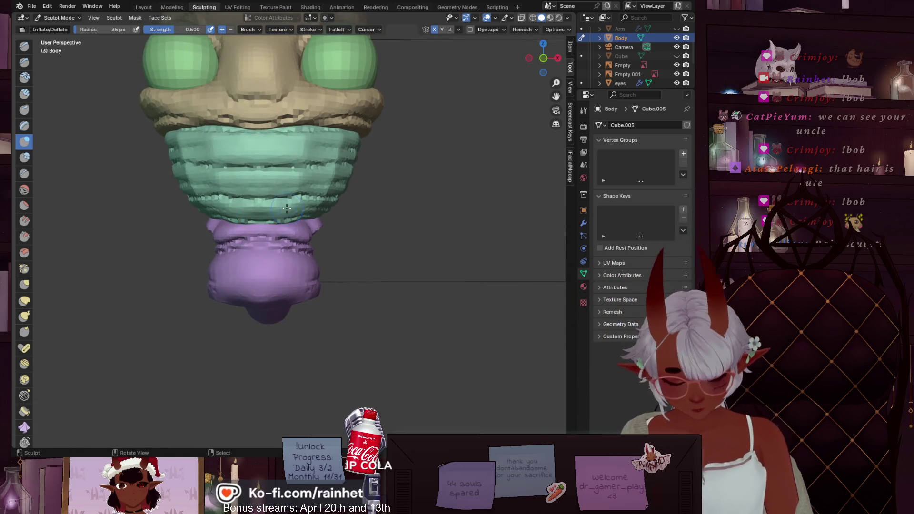
From the front view, start a sharp crease along the belly's lower edge with Draw Sharp.
key(KP_1)
scroll(332, 203, up, 5)
scroll(332, 204, up, 1)
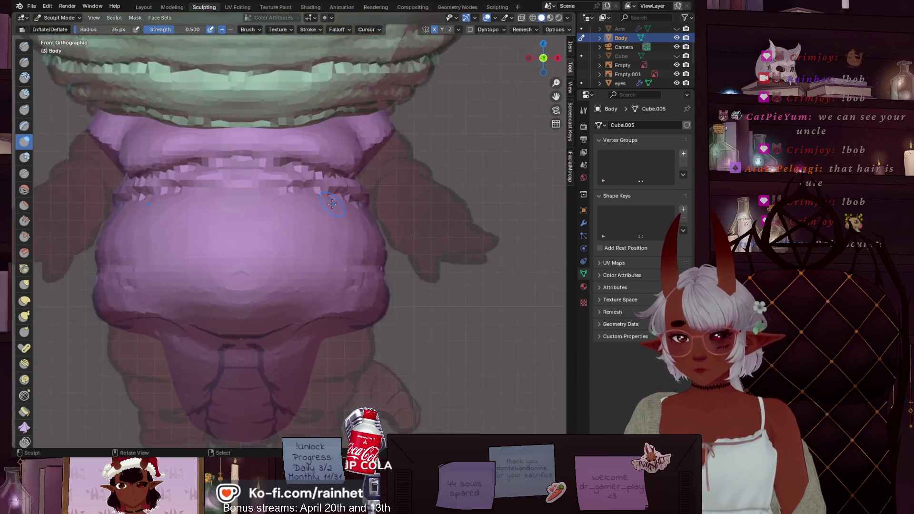
scroll(332, 204, up, 2)
scroll(341, 185, down, 1)
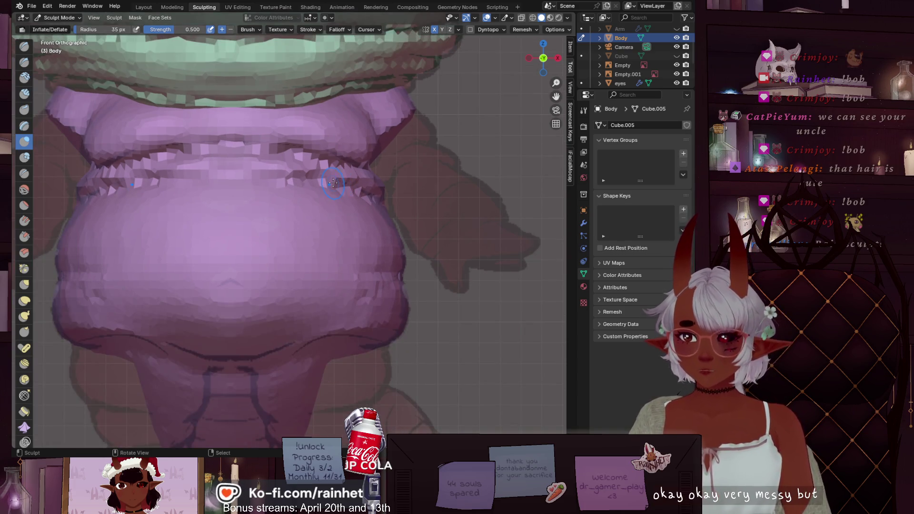
scroll(333, 183, down, 4)
scroll(379, 244, up, 3)
scroll(379, 260, up, 2)
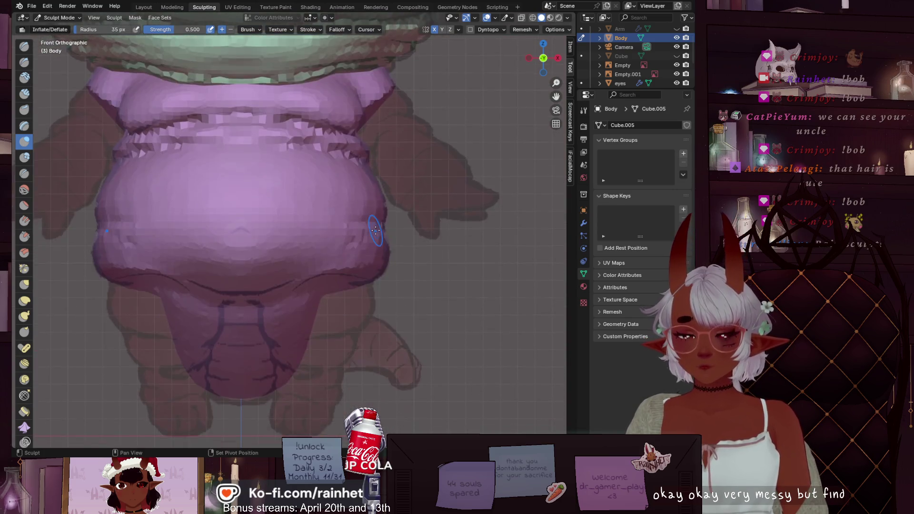
click(24, 61)
mouse_move(244, 318)
mouse_down()
mouse_move(220, 319)
mouse_move(295, 307)
mouse_up()
In Material Preview, deepen the crease along the bottom and right side of the belly.
click(550, 18)
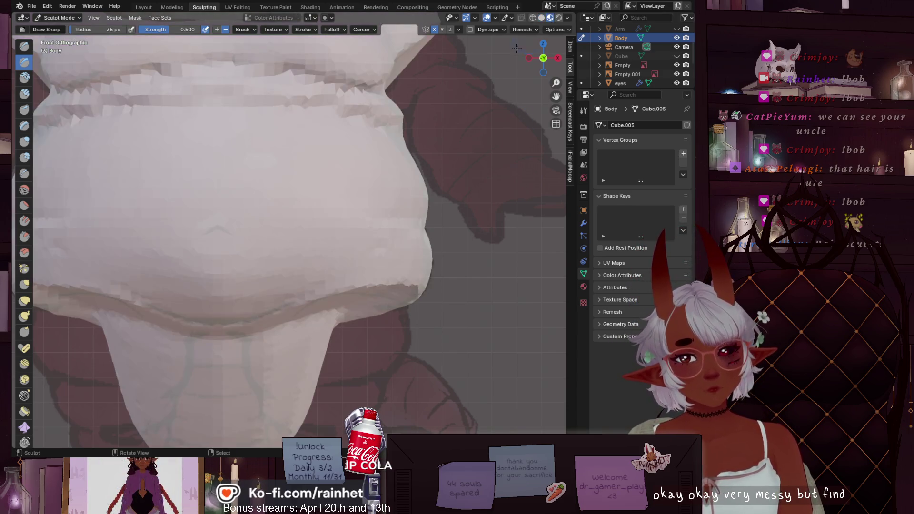
drag(217, 323, 268, 312)
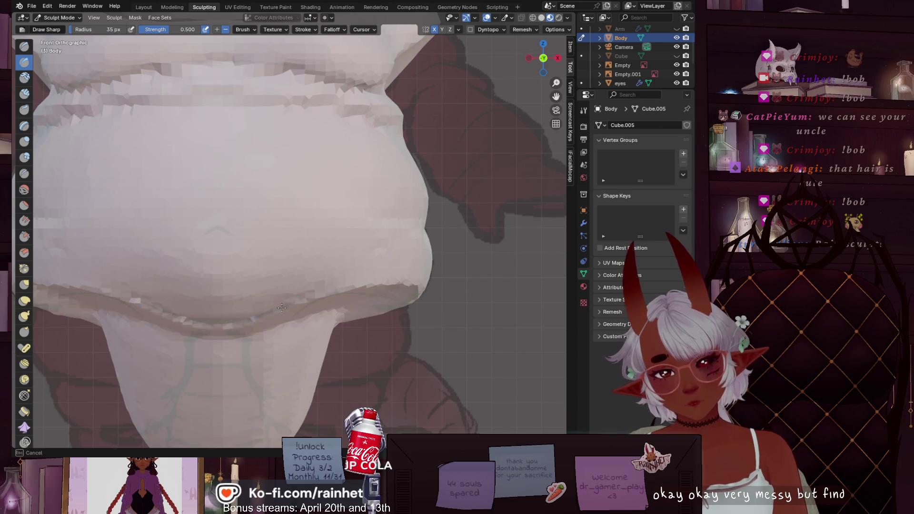
drag(374, 259, 399, 244)
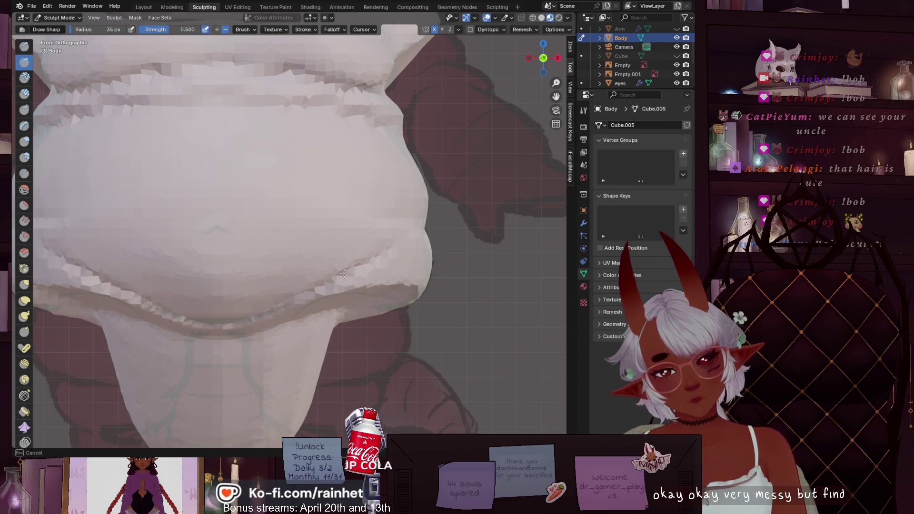
mouse_move(179, 316)
mouse_down()
mouse_move(286, 314)
mouse_move(332, 275)
mouse_move(405, 237)
mouse_up()
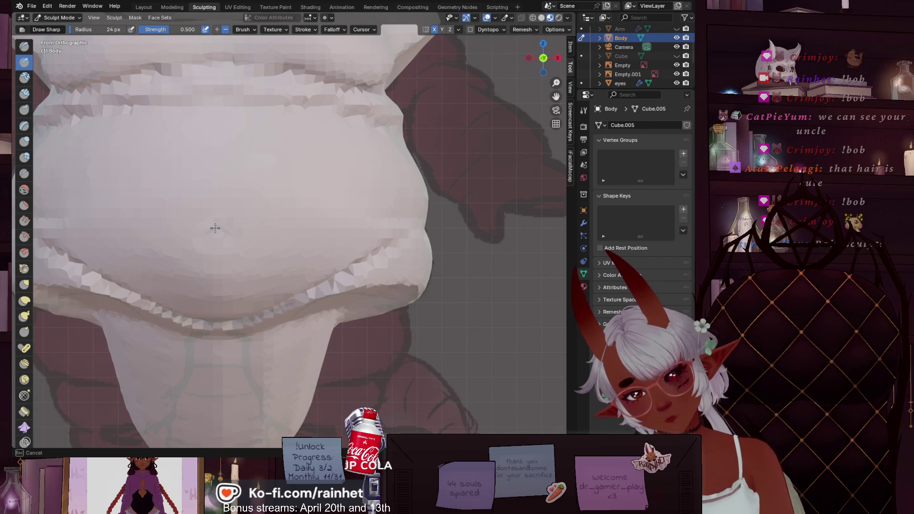
Shrink the brush to 16 px and press a small navel into the belly centre.
key(f)
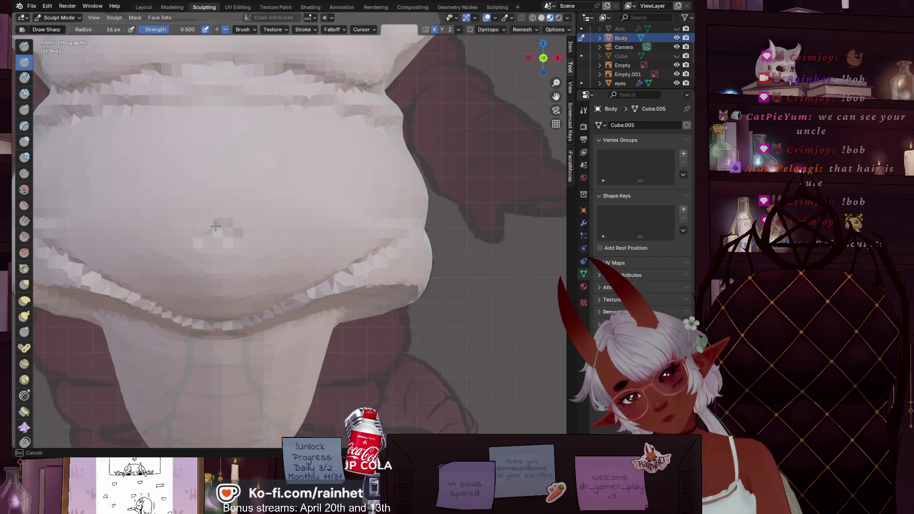
click(218, 227)
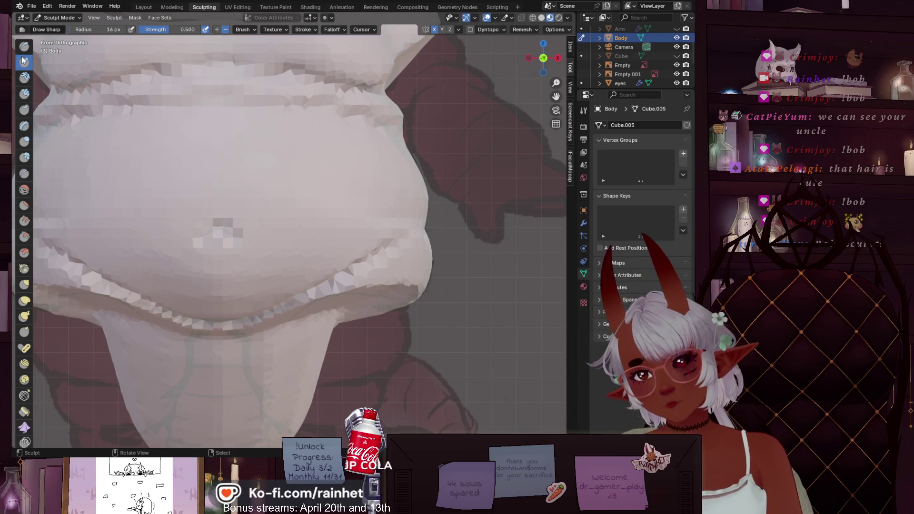
click(24, 142)
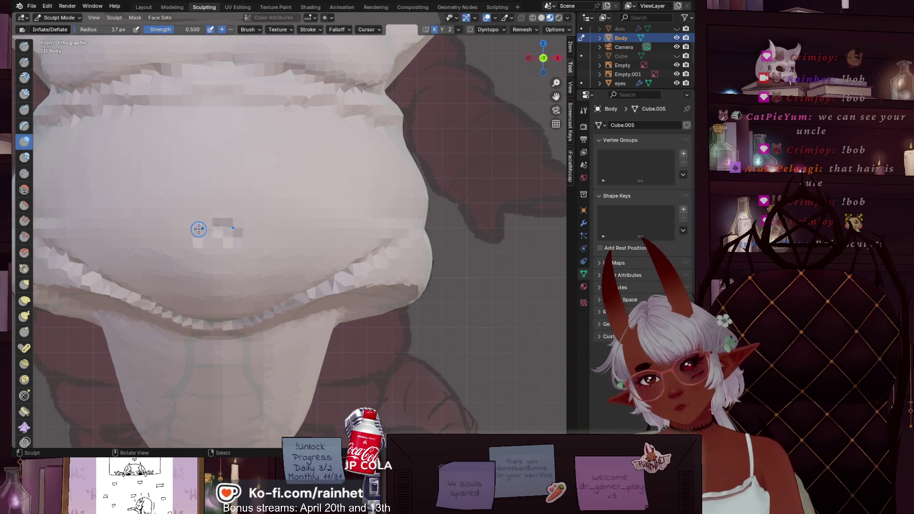